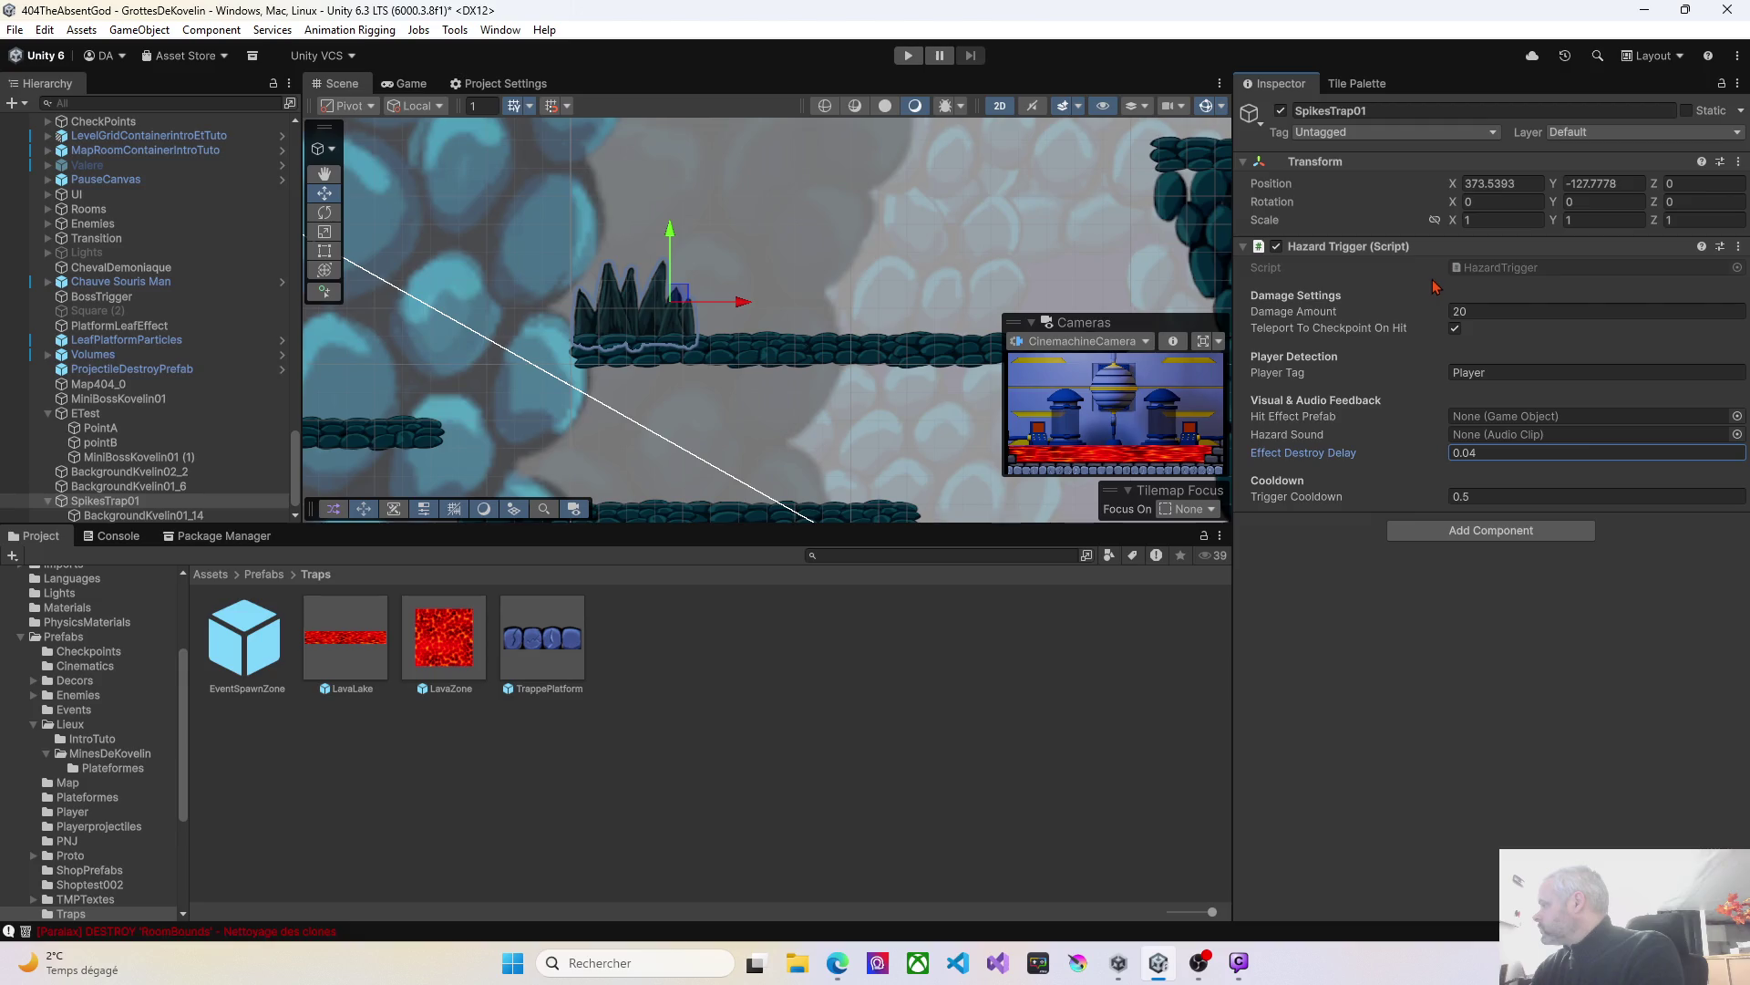
# Search the component list for 'box' and attach a Box Collider 2D to SpikesTrap01.
pyautogui.click(1444, 532)
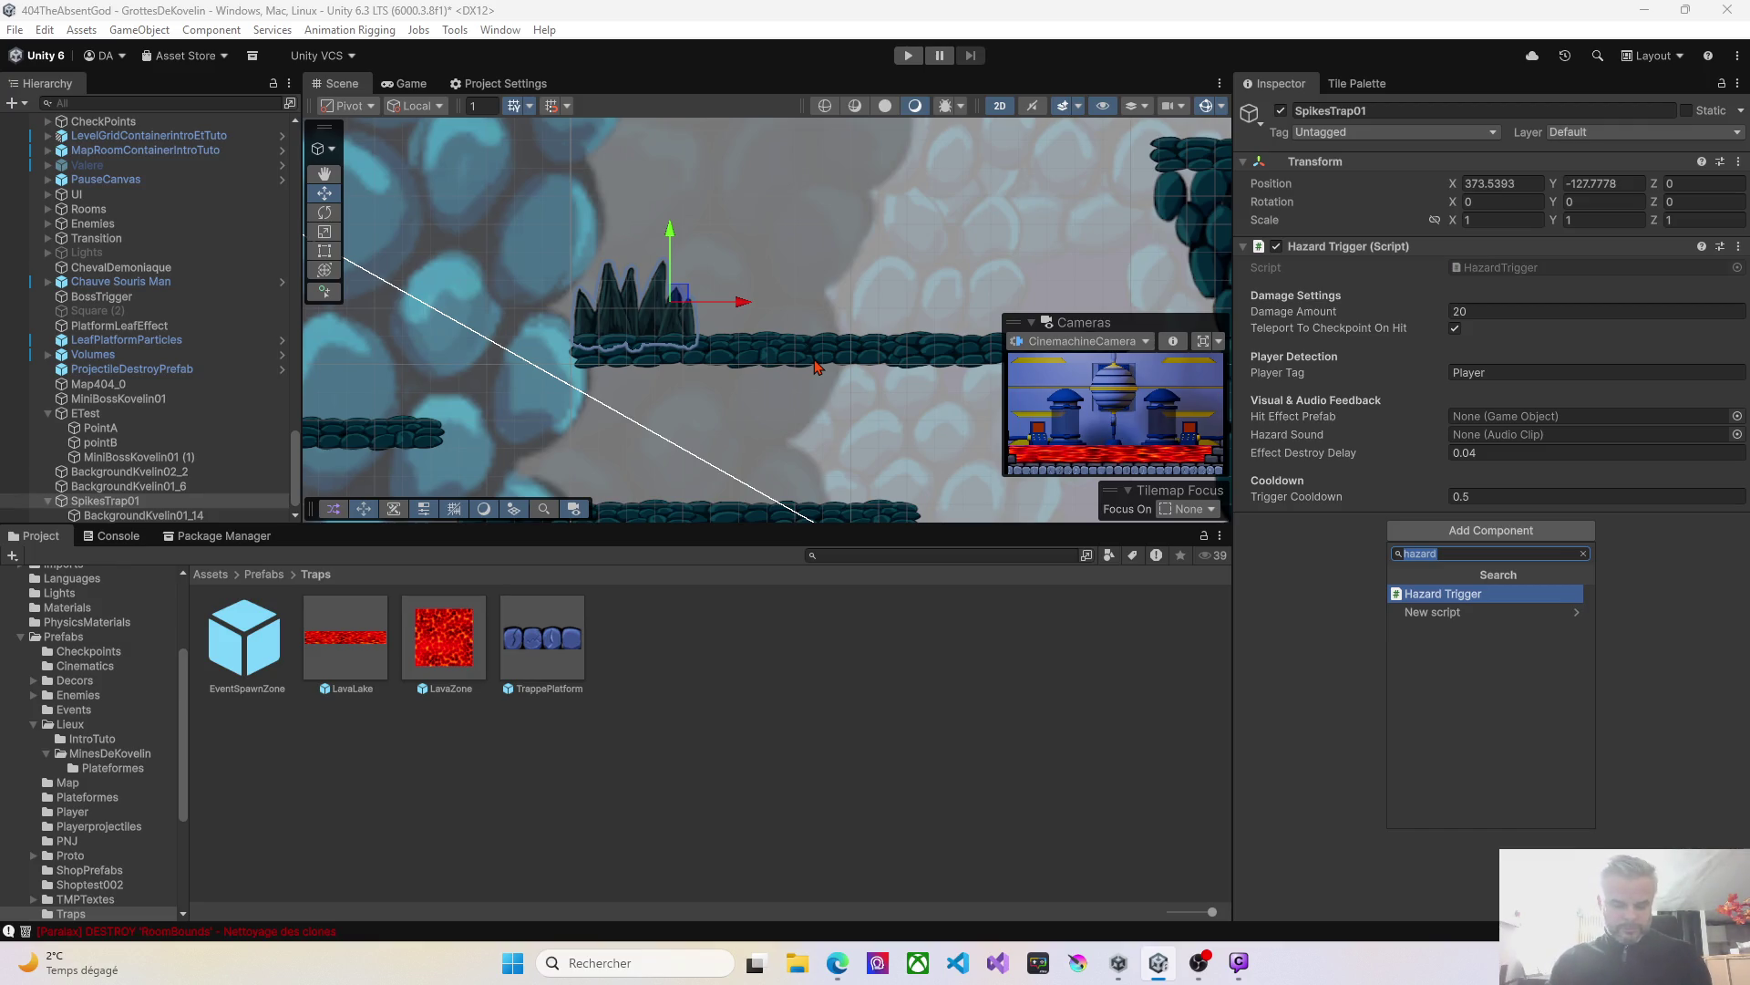
pyautogui.write('box')
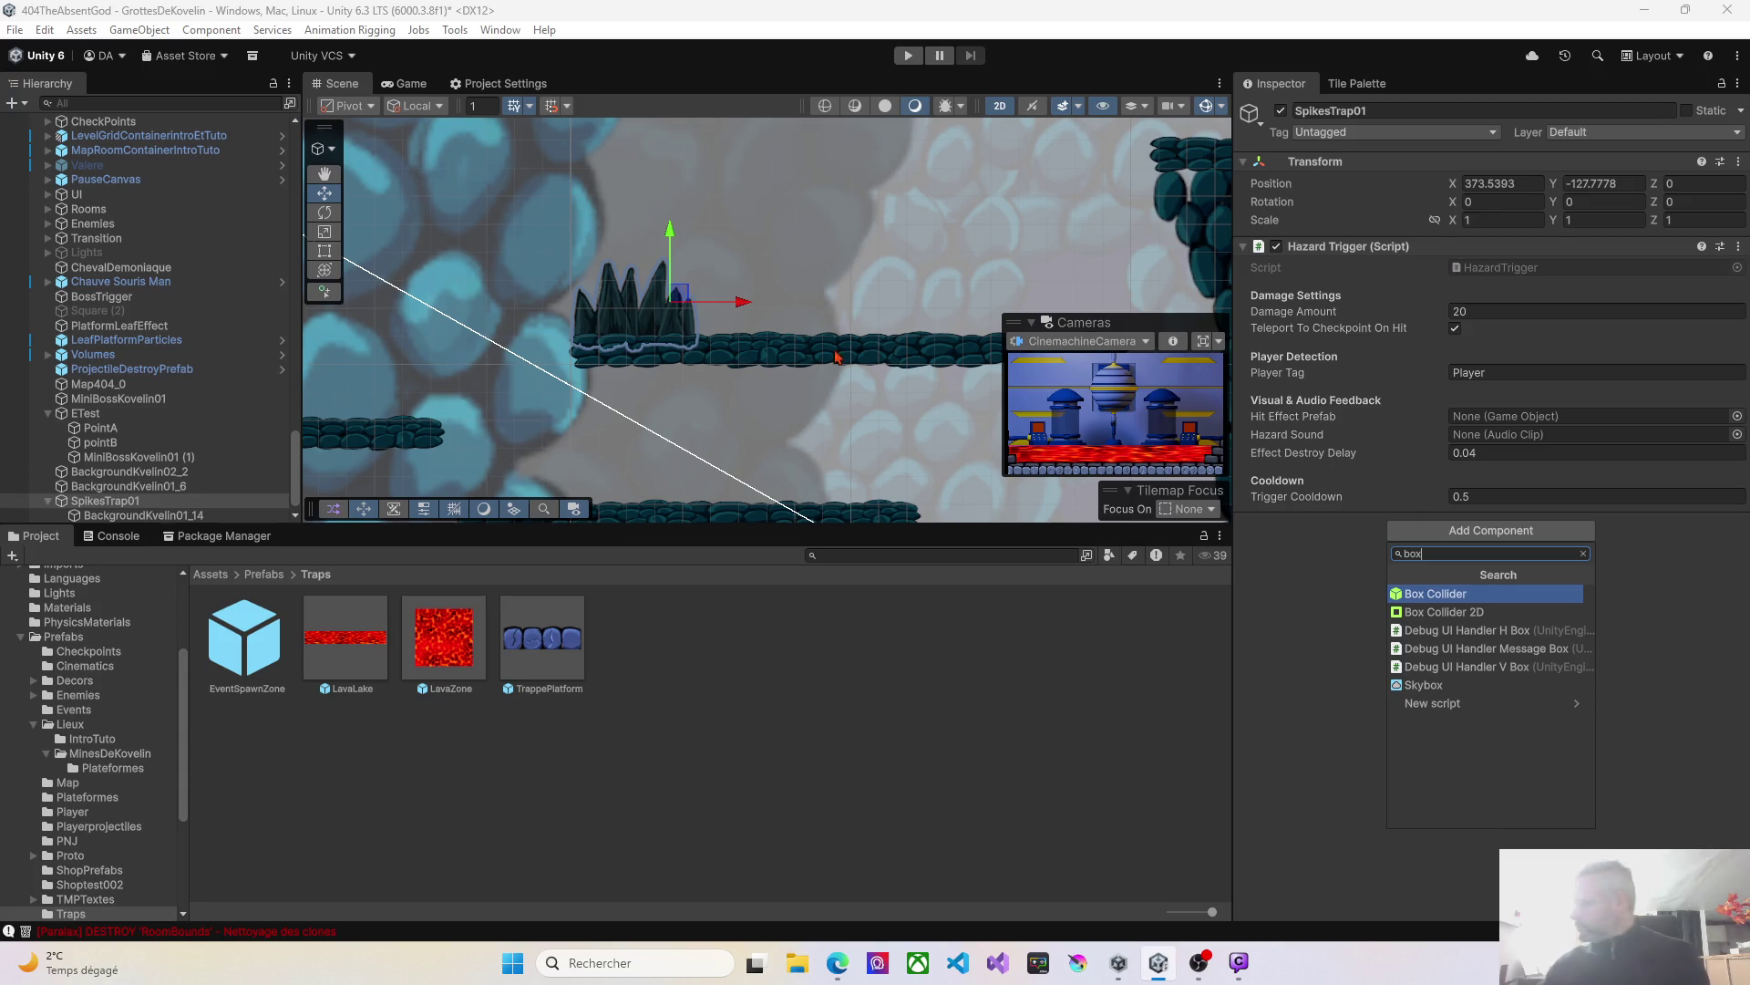
pyautogui.click(1427, 612)
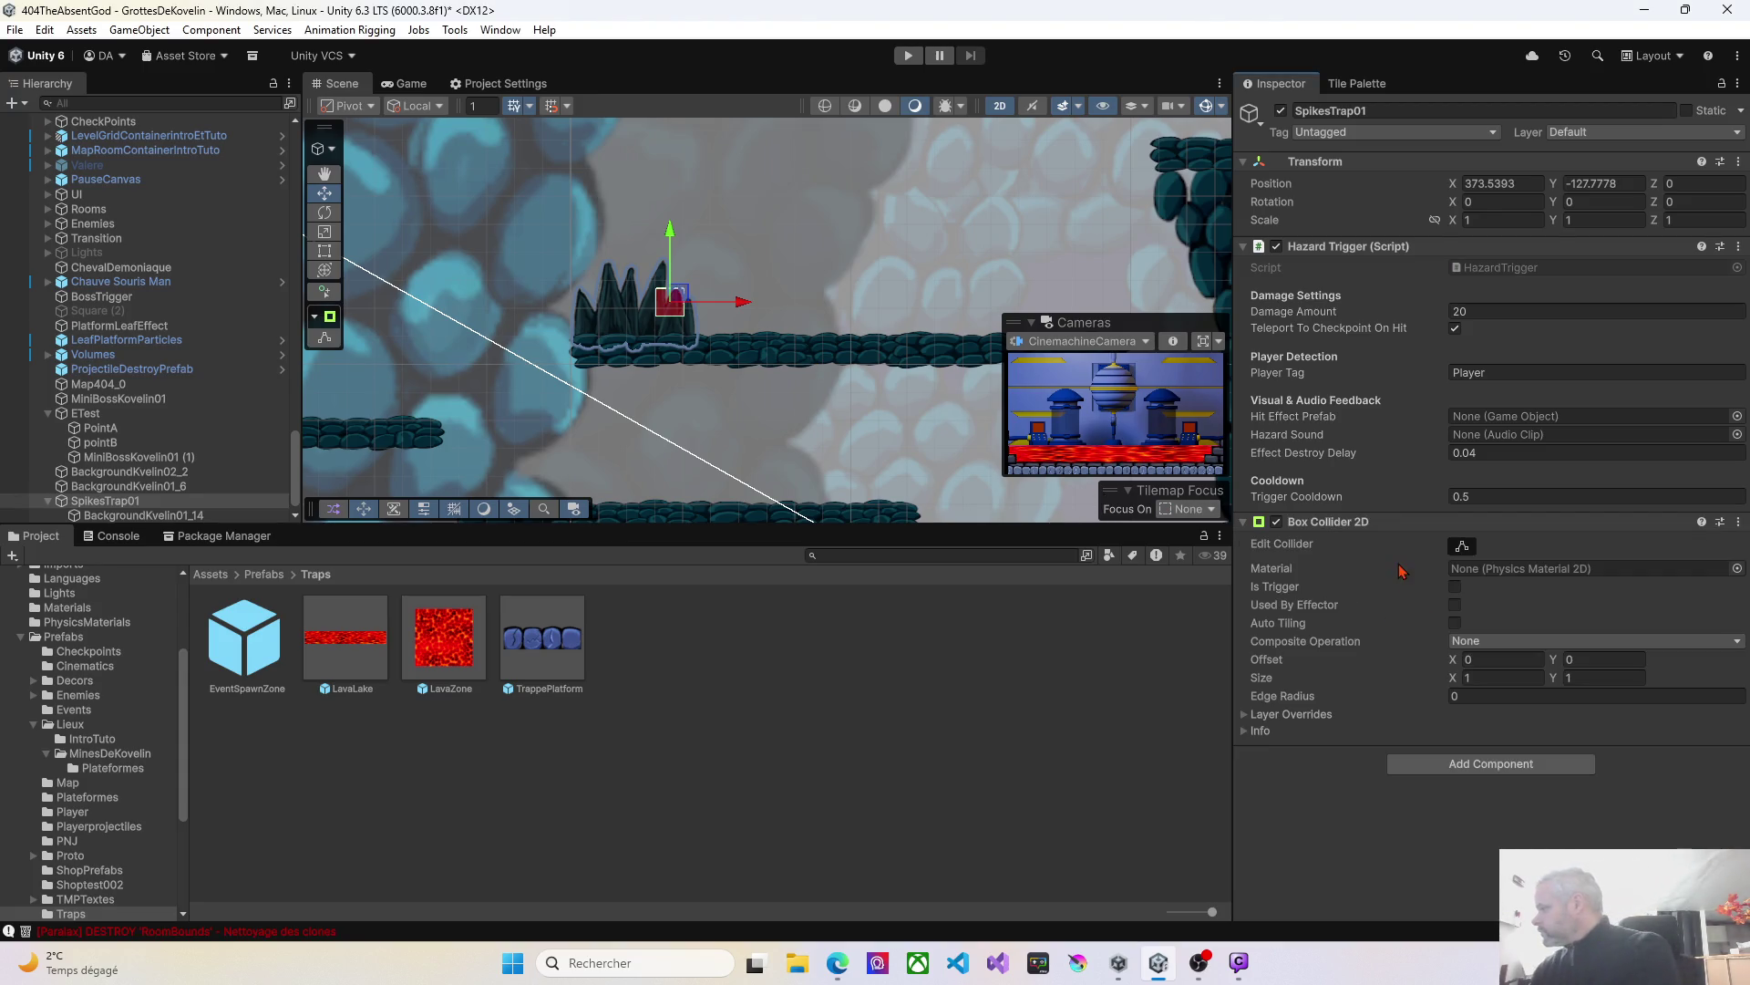
# Make the Box Collider 2D a trigger and stretch it to about 4.22 wide across the spikes.
pyautogui.click(1455, 587)
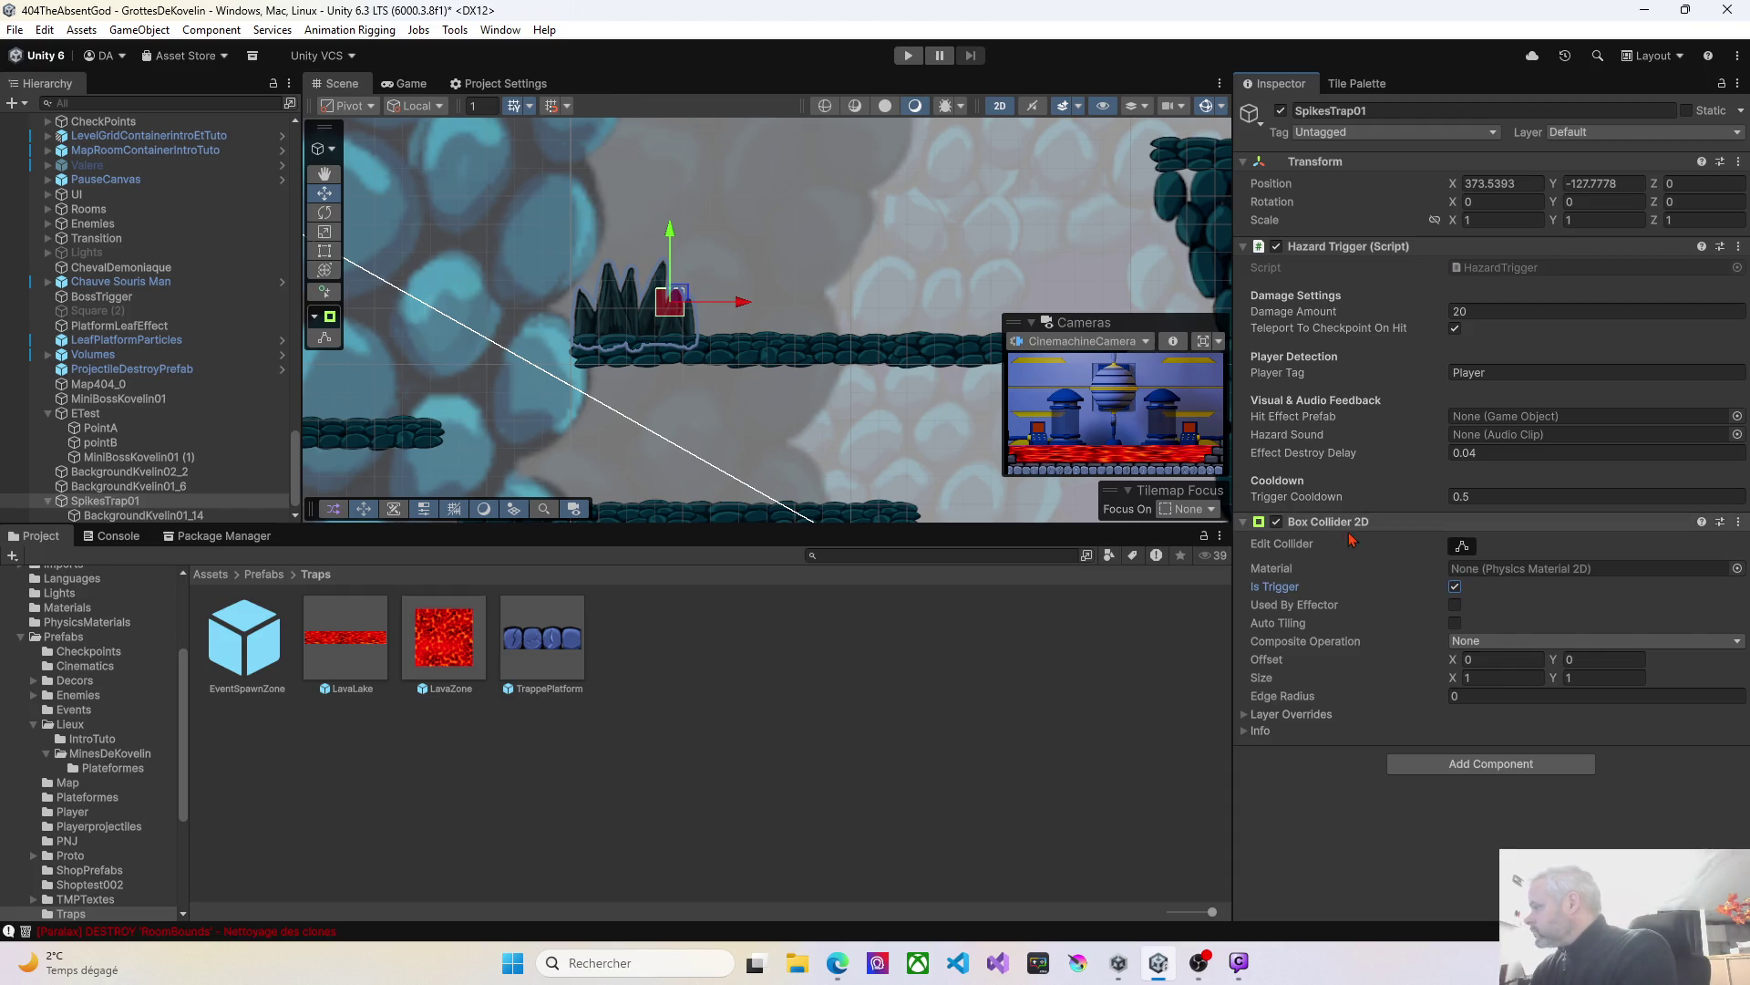
pyautogui.moveTo(1447, 375)
pyautogui.mouseDown()
pyautogui.moveTo(1452, 416)
pyautogui.moveTo(1348, 527)
pyautogui.mouseUp()
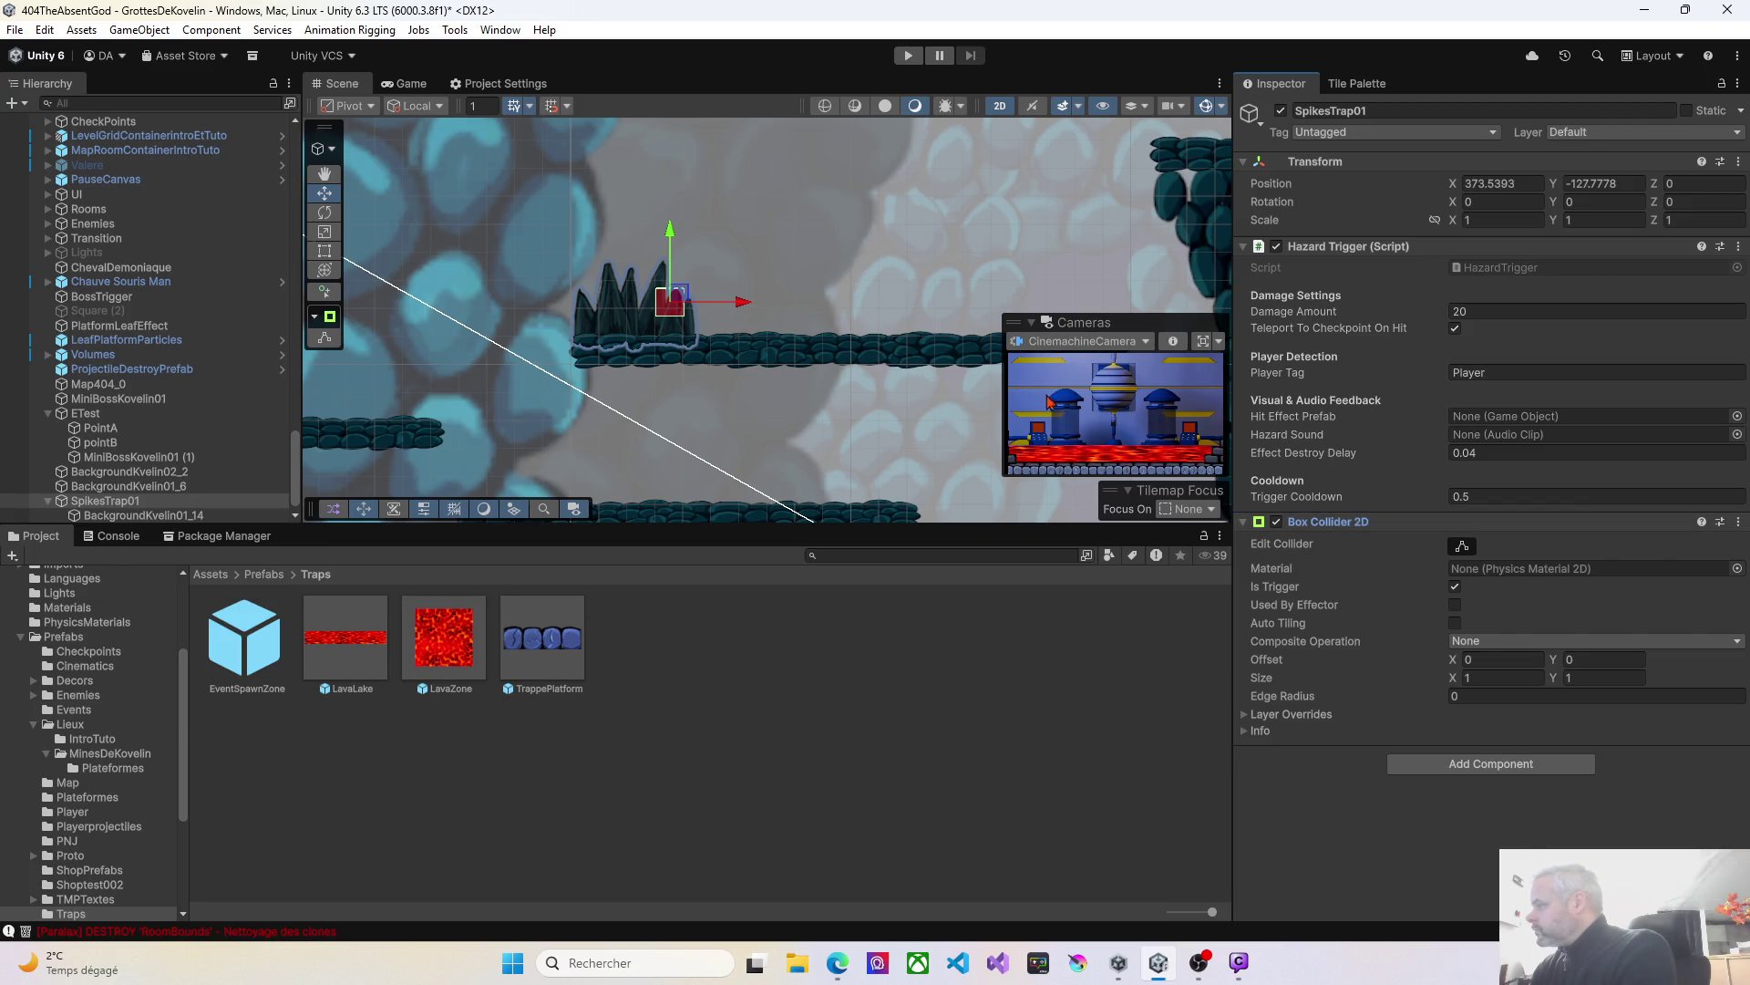
pyautogui.click(1462, 545)
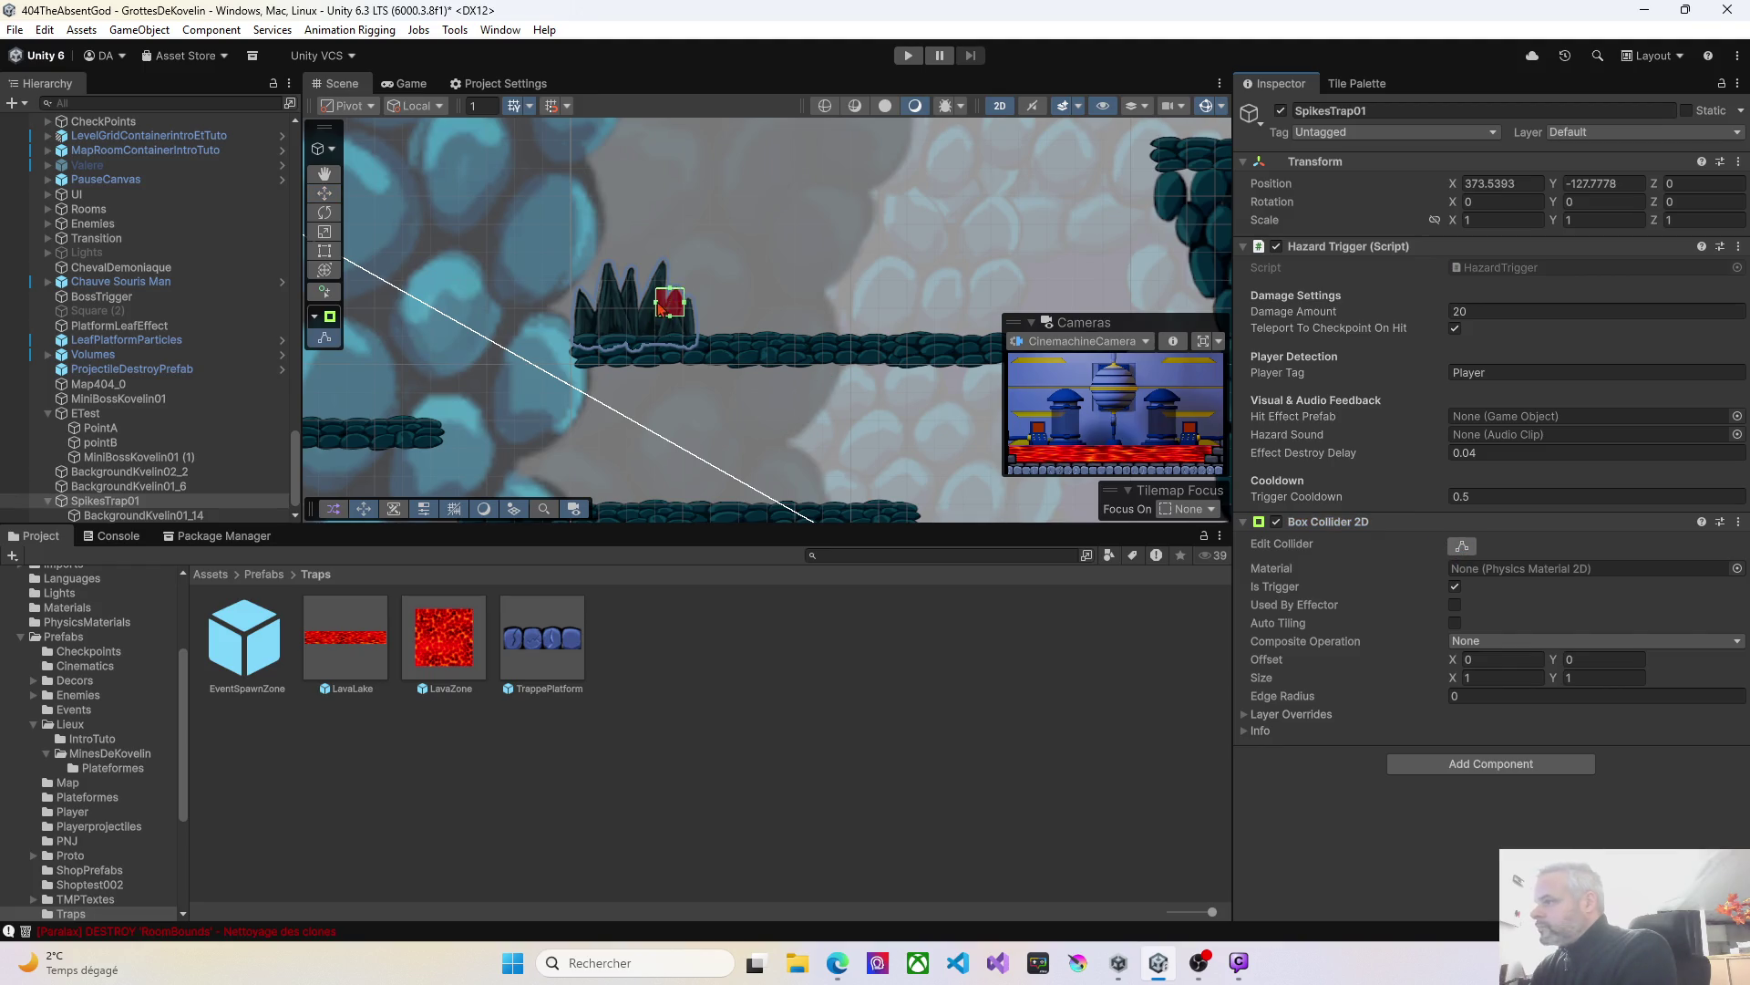
pyautogui.moveTo(657, 304)
pyautogui.mouseDown()
pyautogui.moveTo(576, 305)
pyautogui.moveTo(624, 339)
pyautogui.moveTo(695, 317)
pyautogui.moveTo(637, 306)
pyautogui.moveTo(646, 270)
pyautogui.mouseUp()
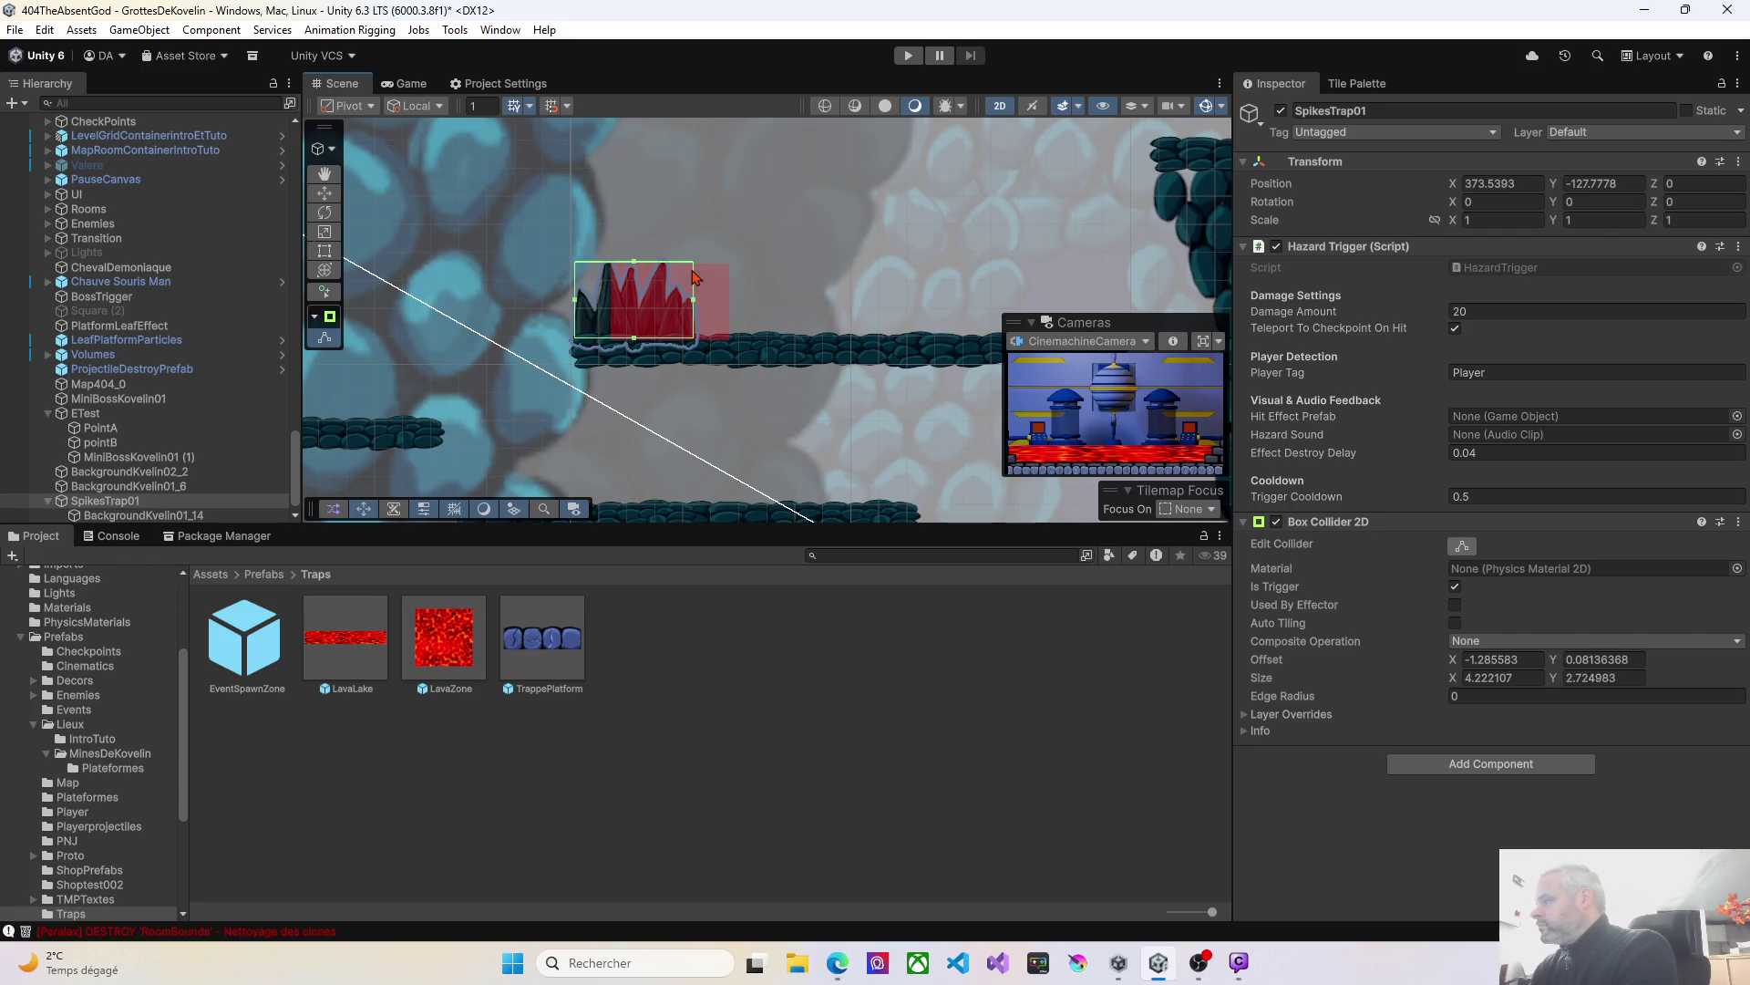
pyautogui.click(1738, 521)
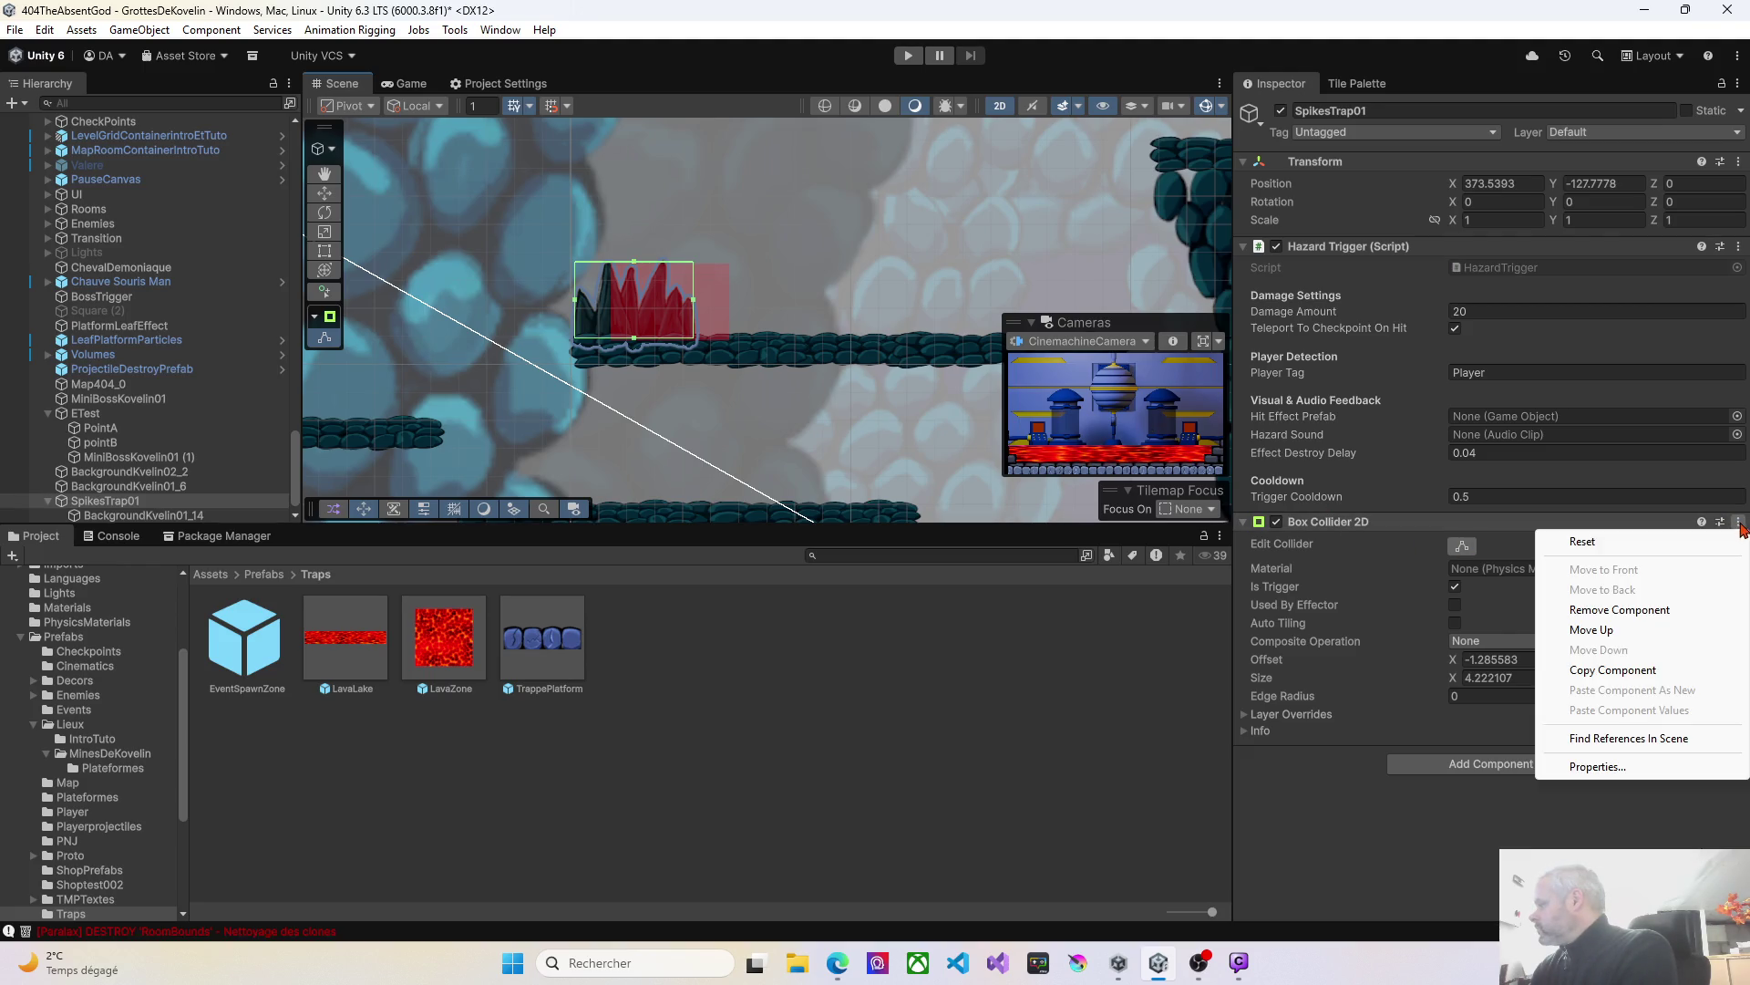
# Remove the Box Collider 2D and add a Polygon Collider 2D, searched by 'poly'.
pyautogui.click(1623, 609)
pyautogui.click(1471, 530)
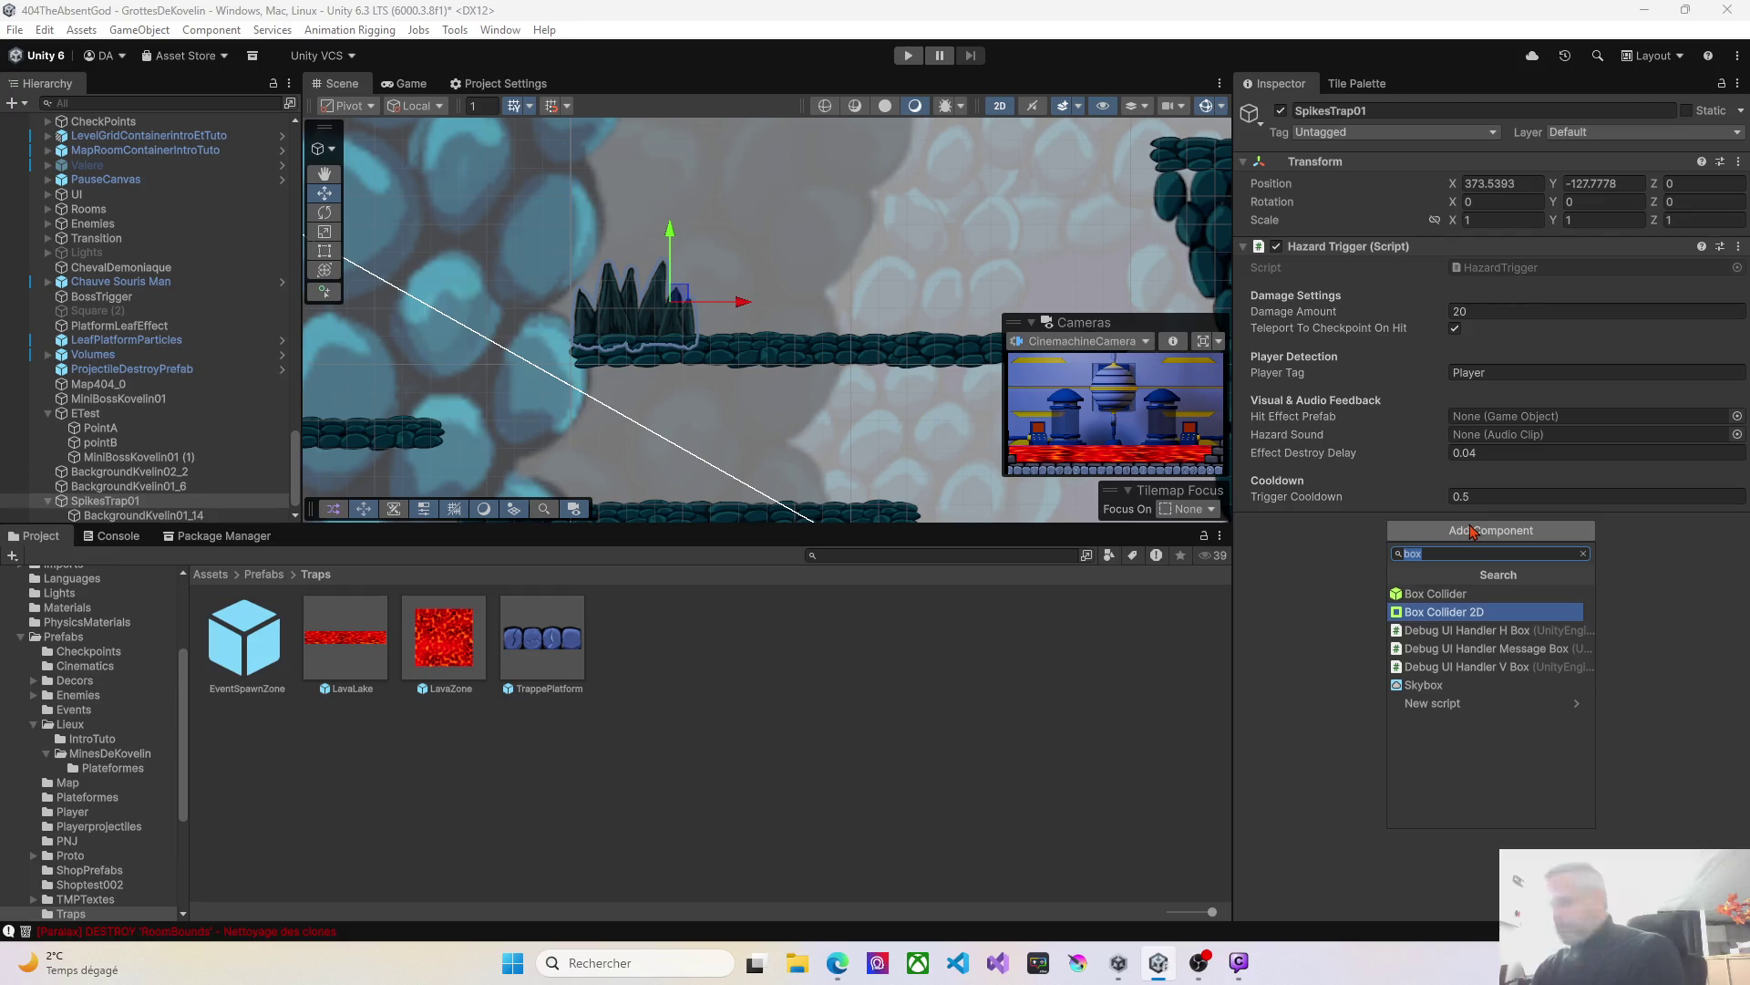
pyautogui.write('poly')
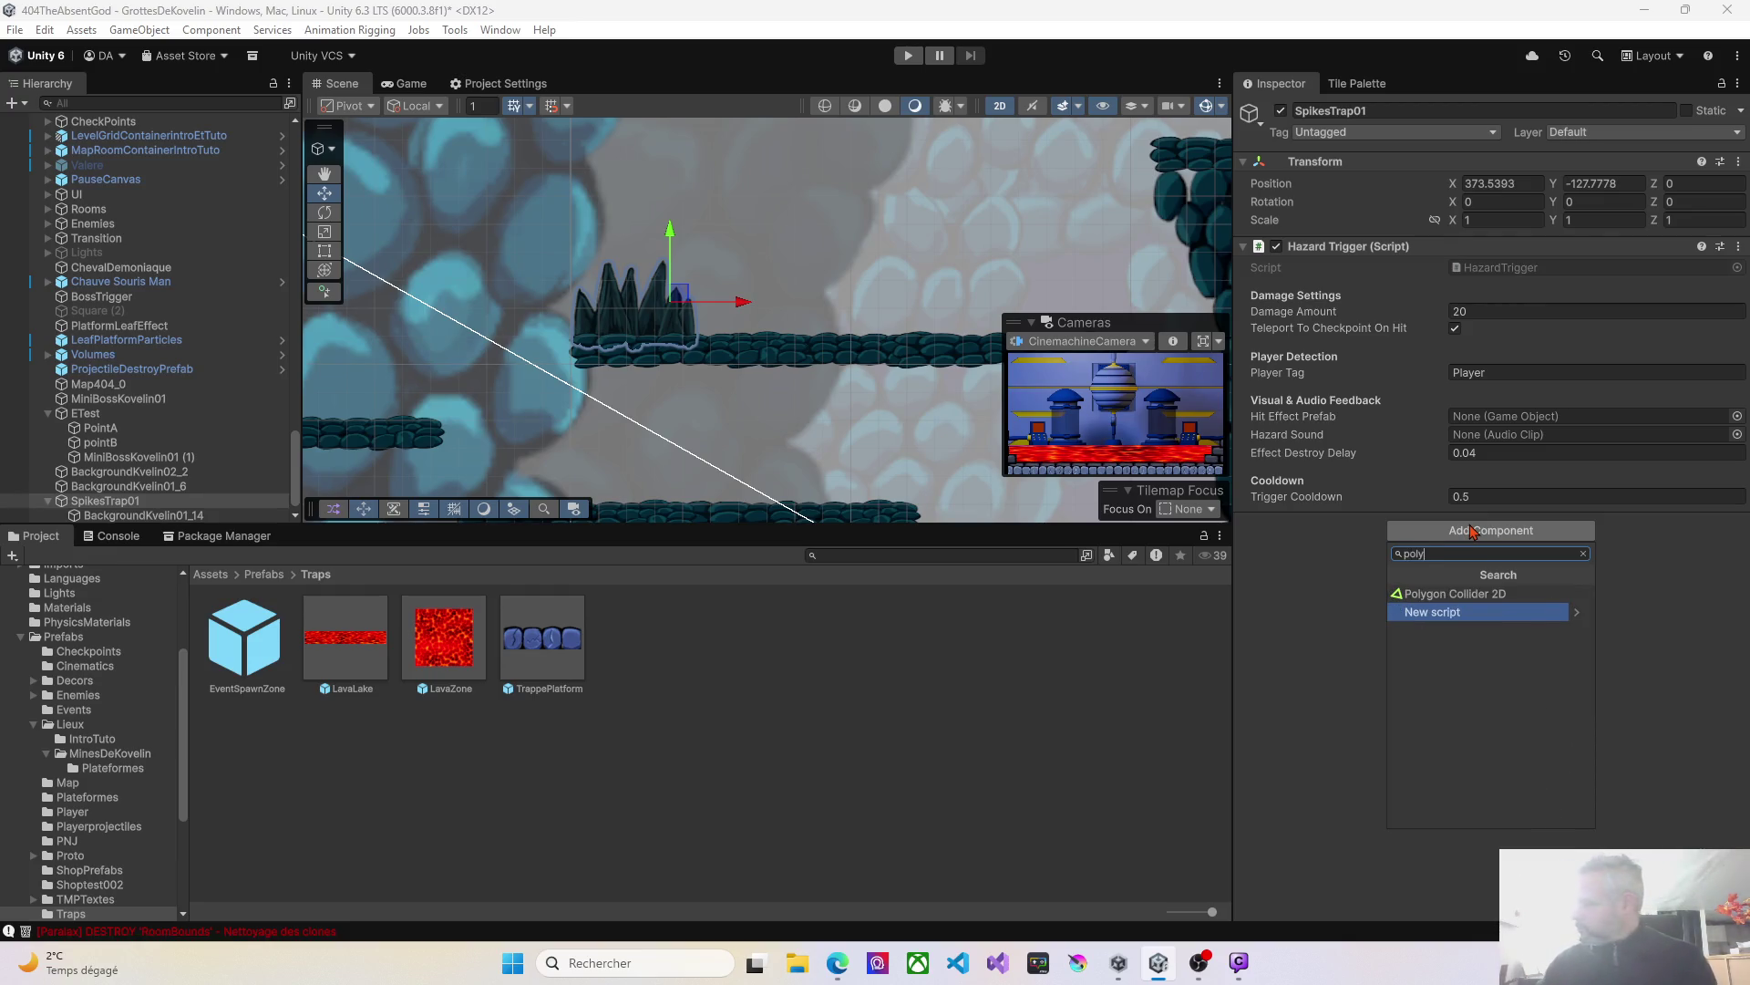
pyautogui.click(1455, 593)
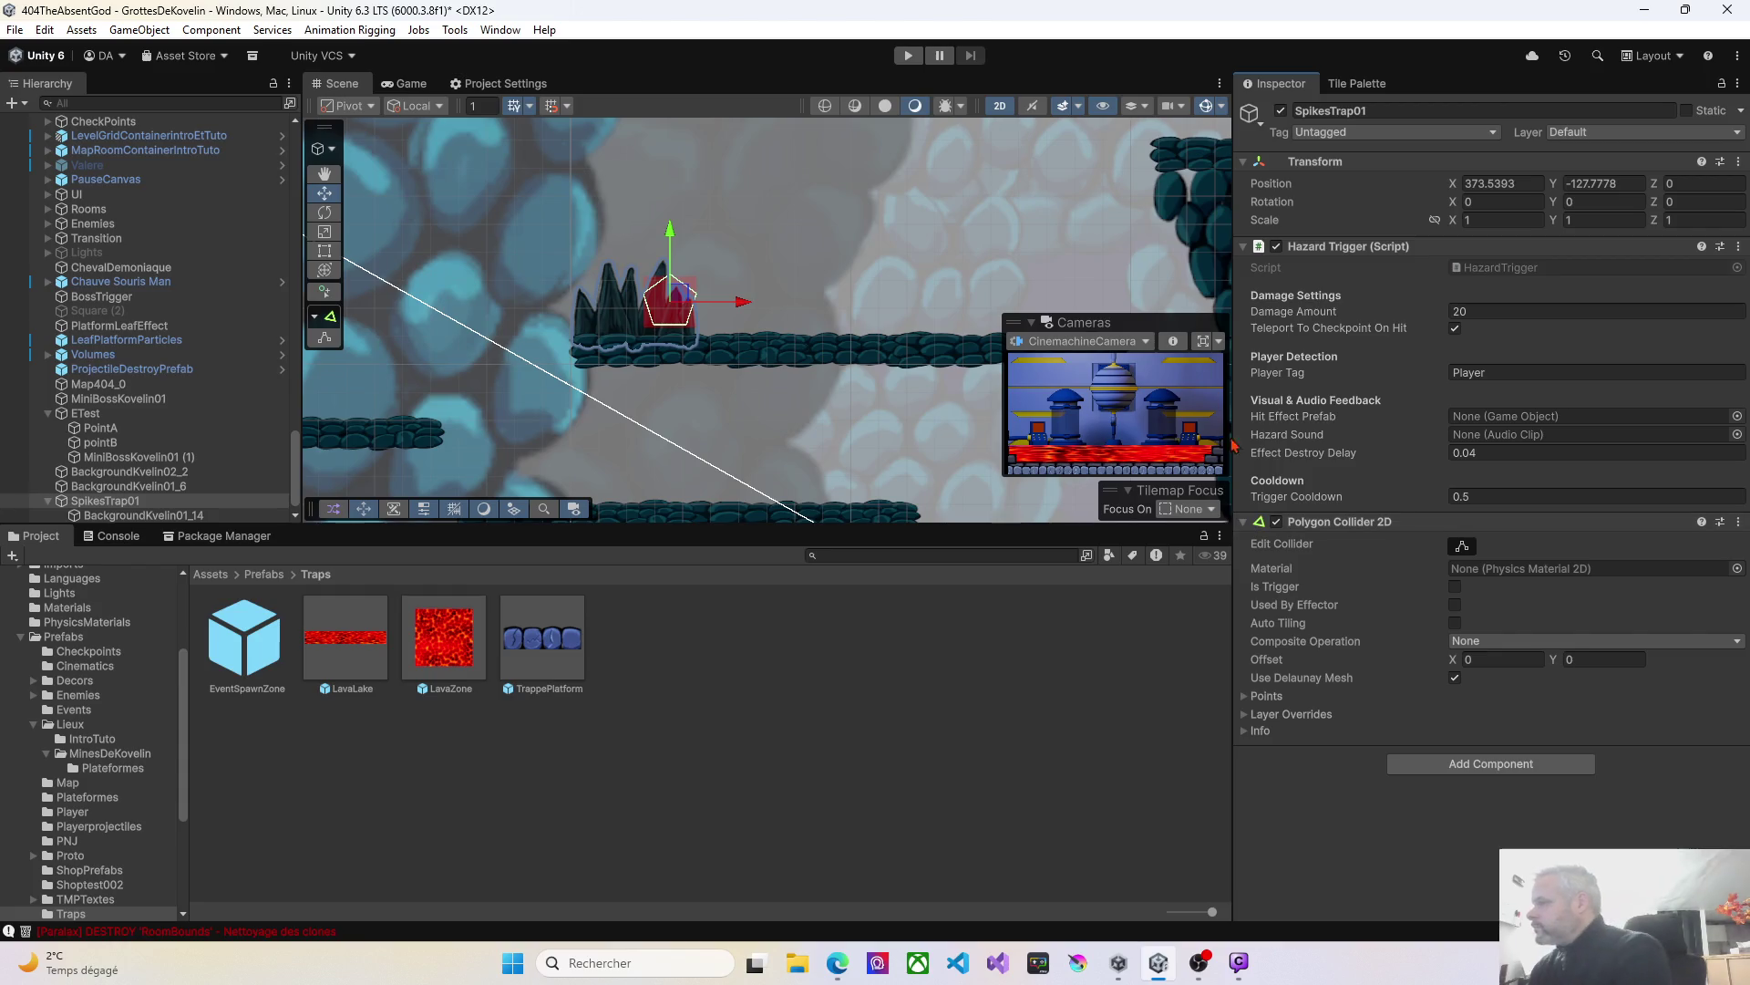
# Drag the polygon collider's points to the spikes' base and tips, flattening the top notch.
pyautogui.click(1462, 545)
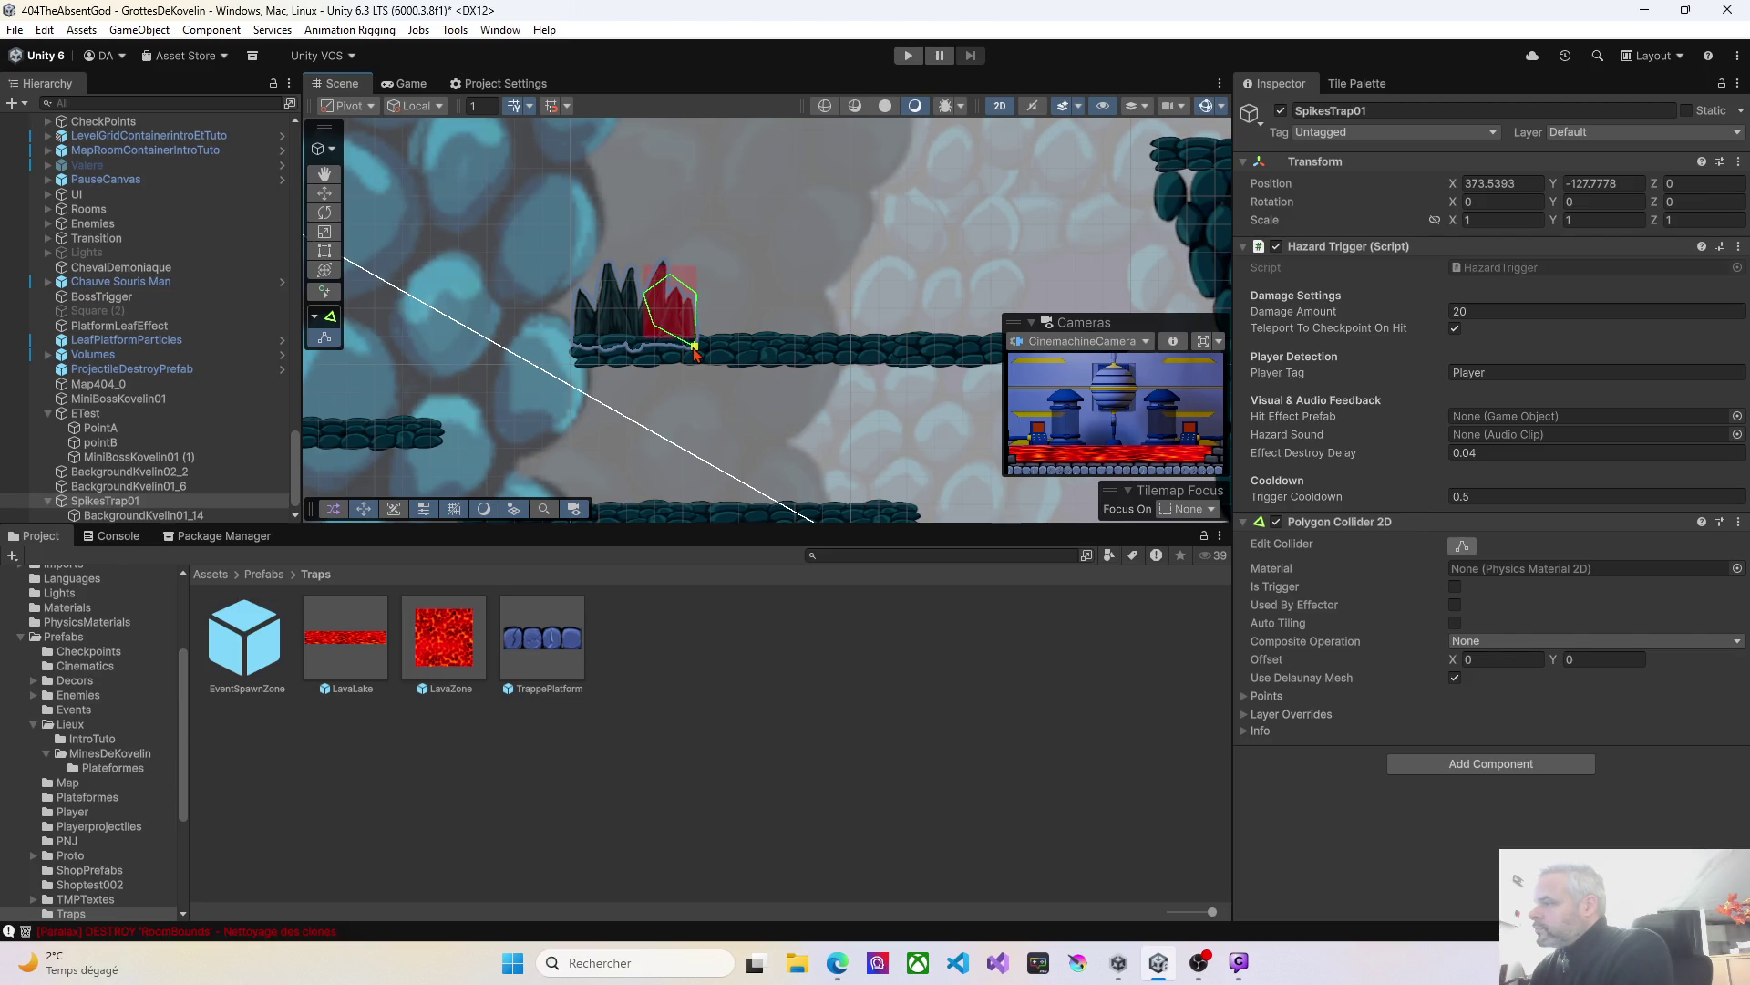
pyautogui.moveTo(656, 329); pyautogui.dragTo(573, 348)
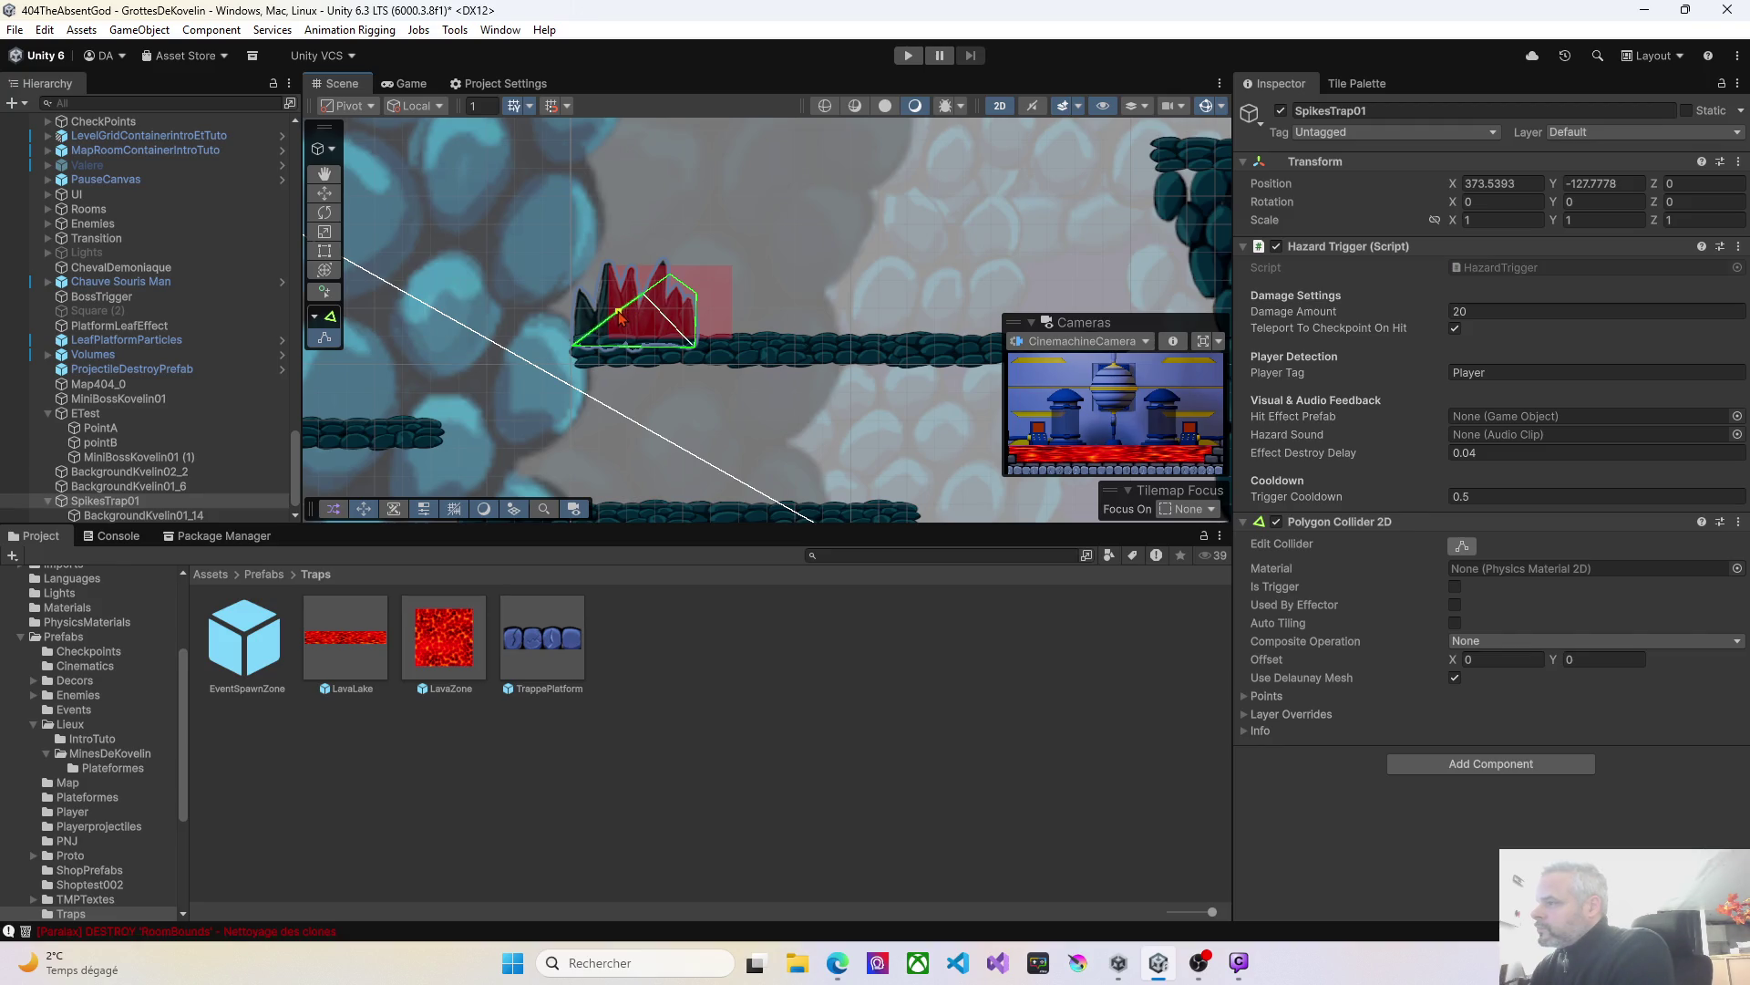
pyautogui.moveTo(613, 315); pyautogui.dragTo(582, 296)
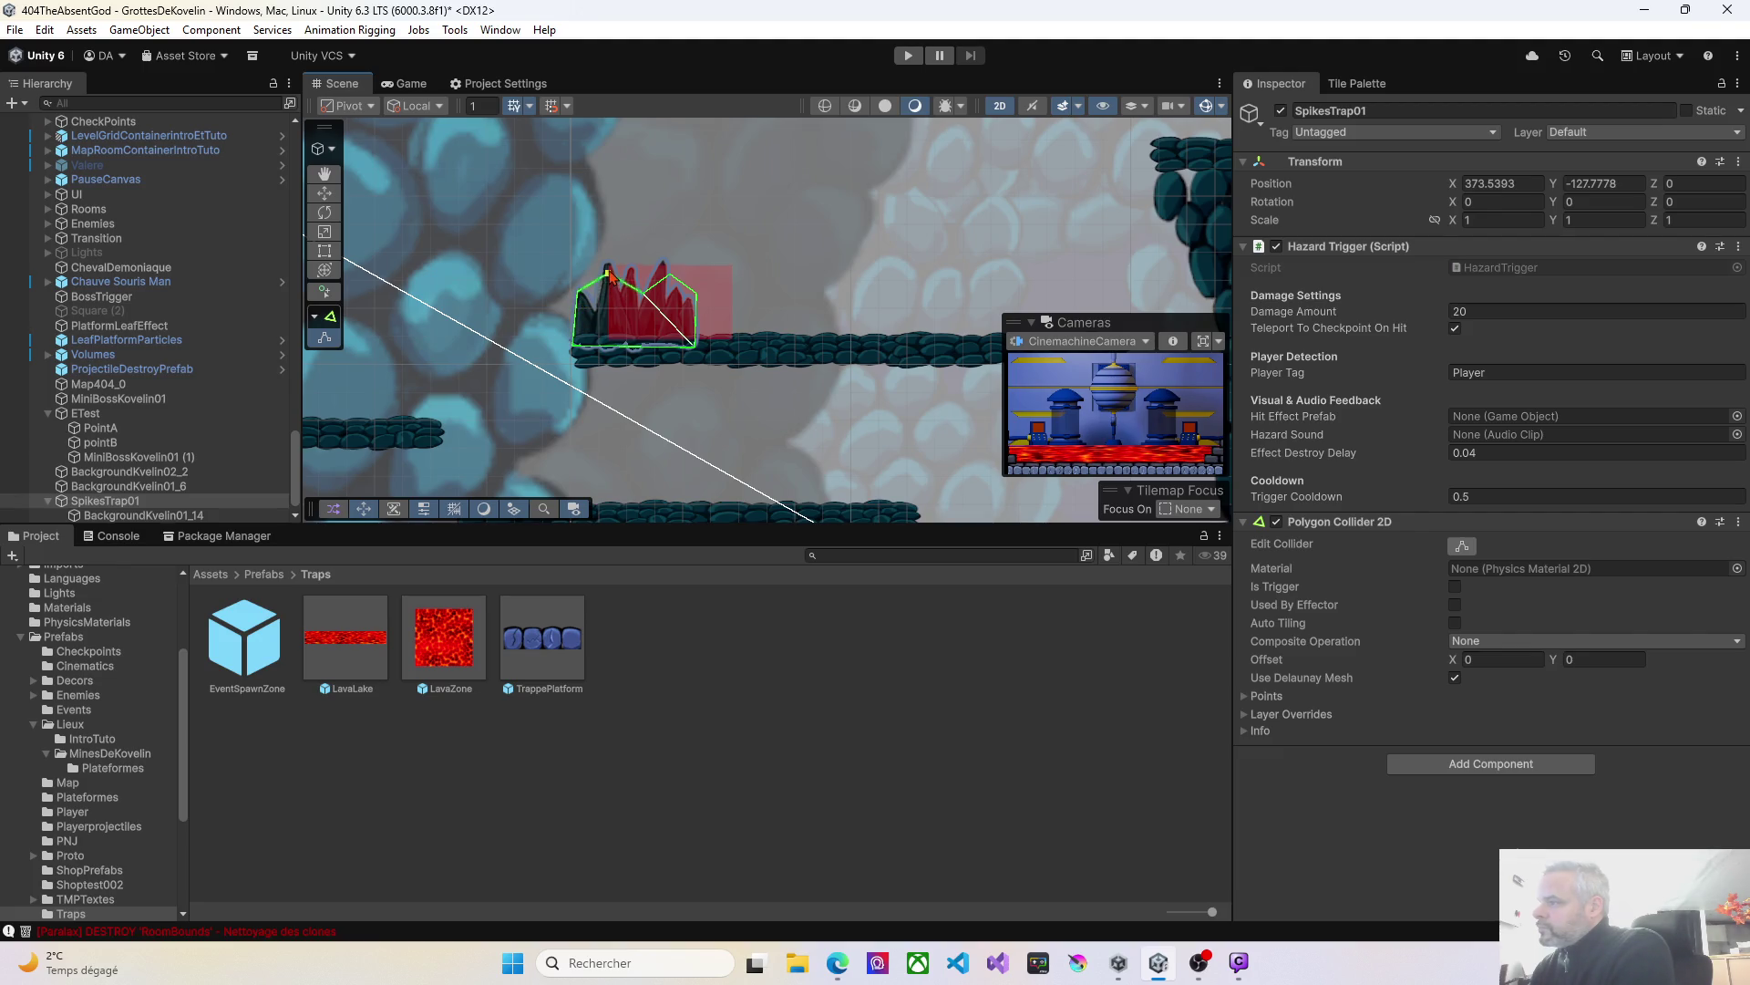
pyautogui.moveTo(643, 295); pyautogui.dragTo(646, 274)
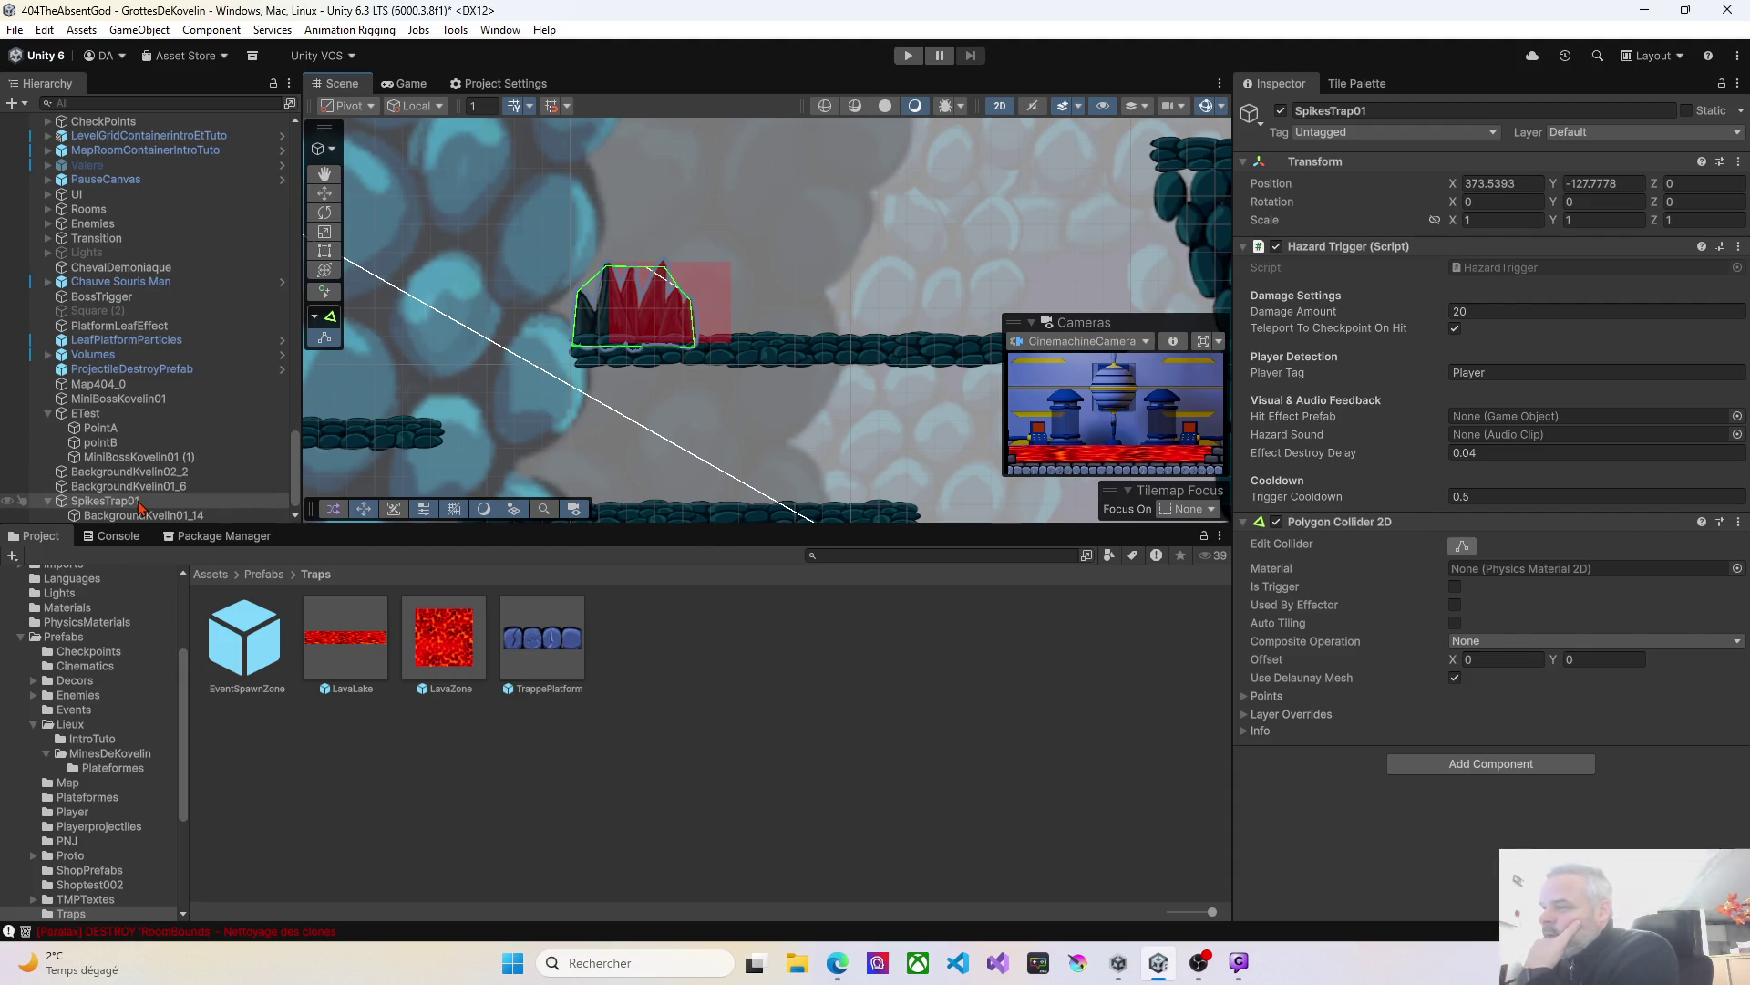
# Drag SpikesTrap01 from the Hierarchy into Assets/Prefabs/Traps to create the prefab.
pyautogui.moveTo(138, 503)
pyautogui.mouseDown()
pyautogui.moveTo(644, 653)
pyautogui.moveTo(690, 695)
pyautogui.mouseUp()
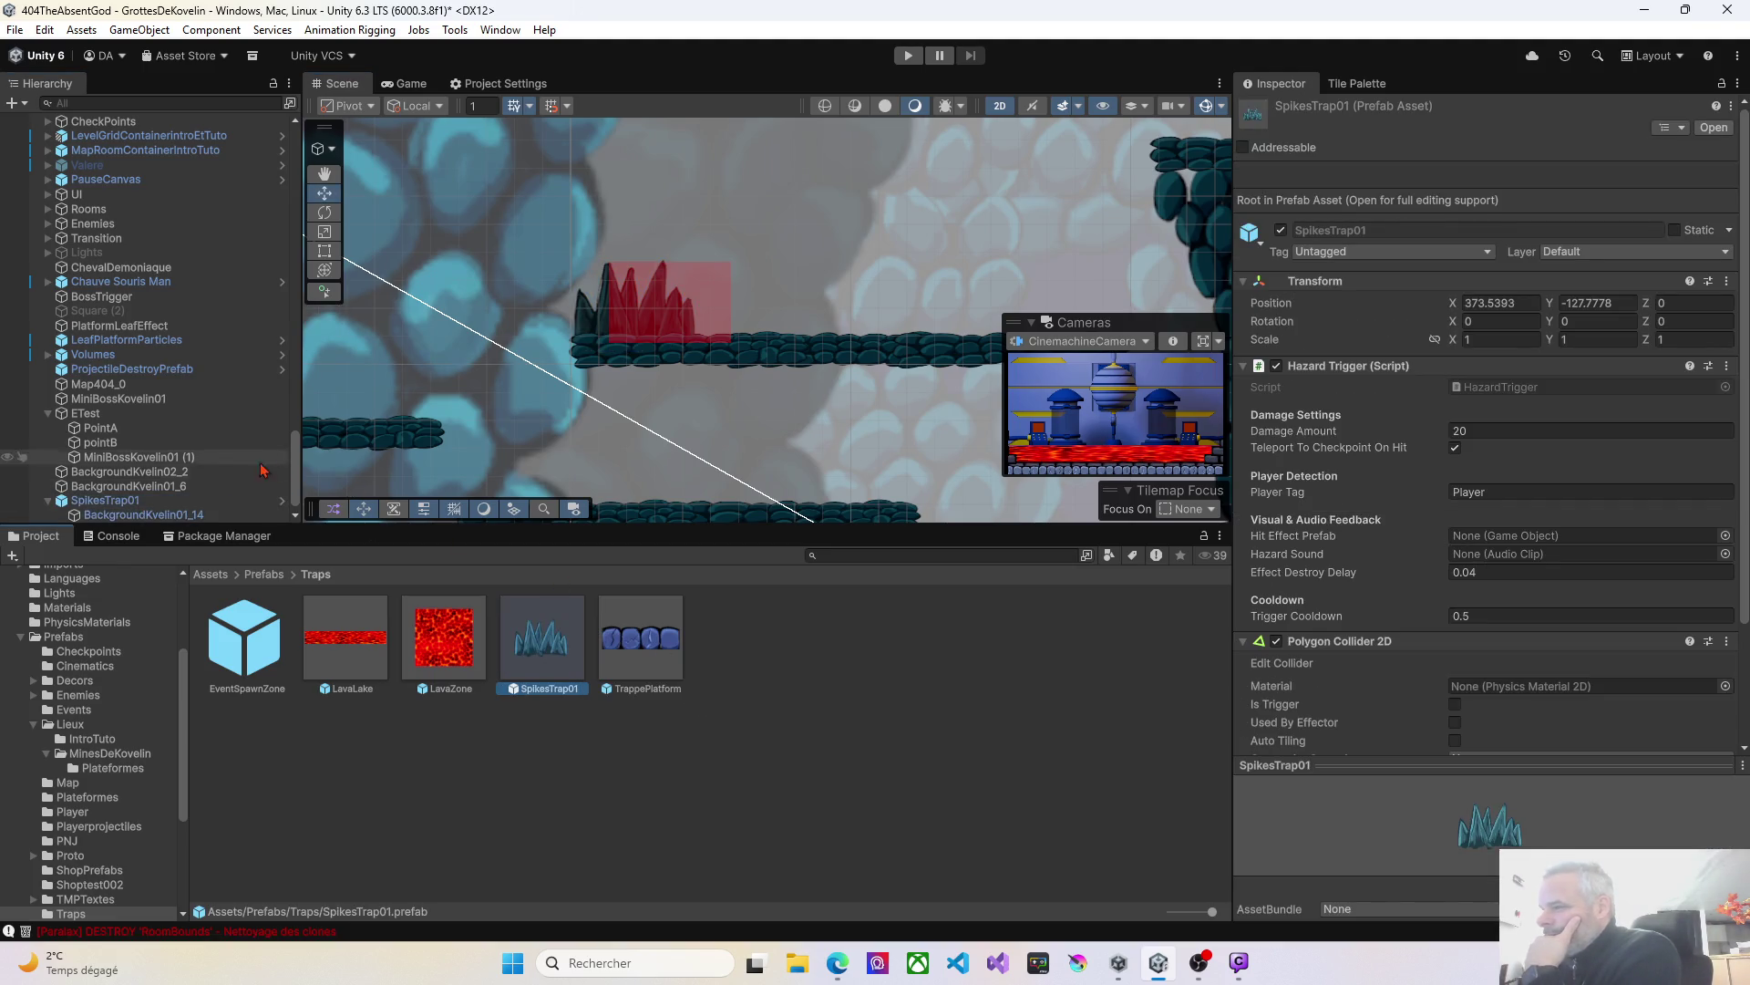
pyautogui.click(105, 504)
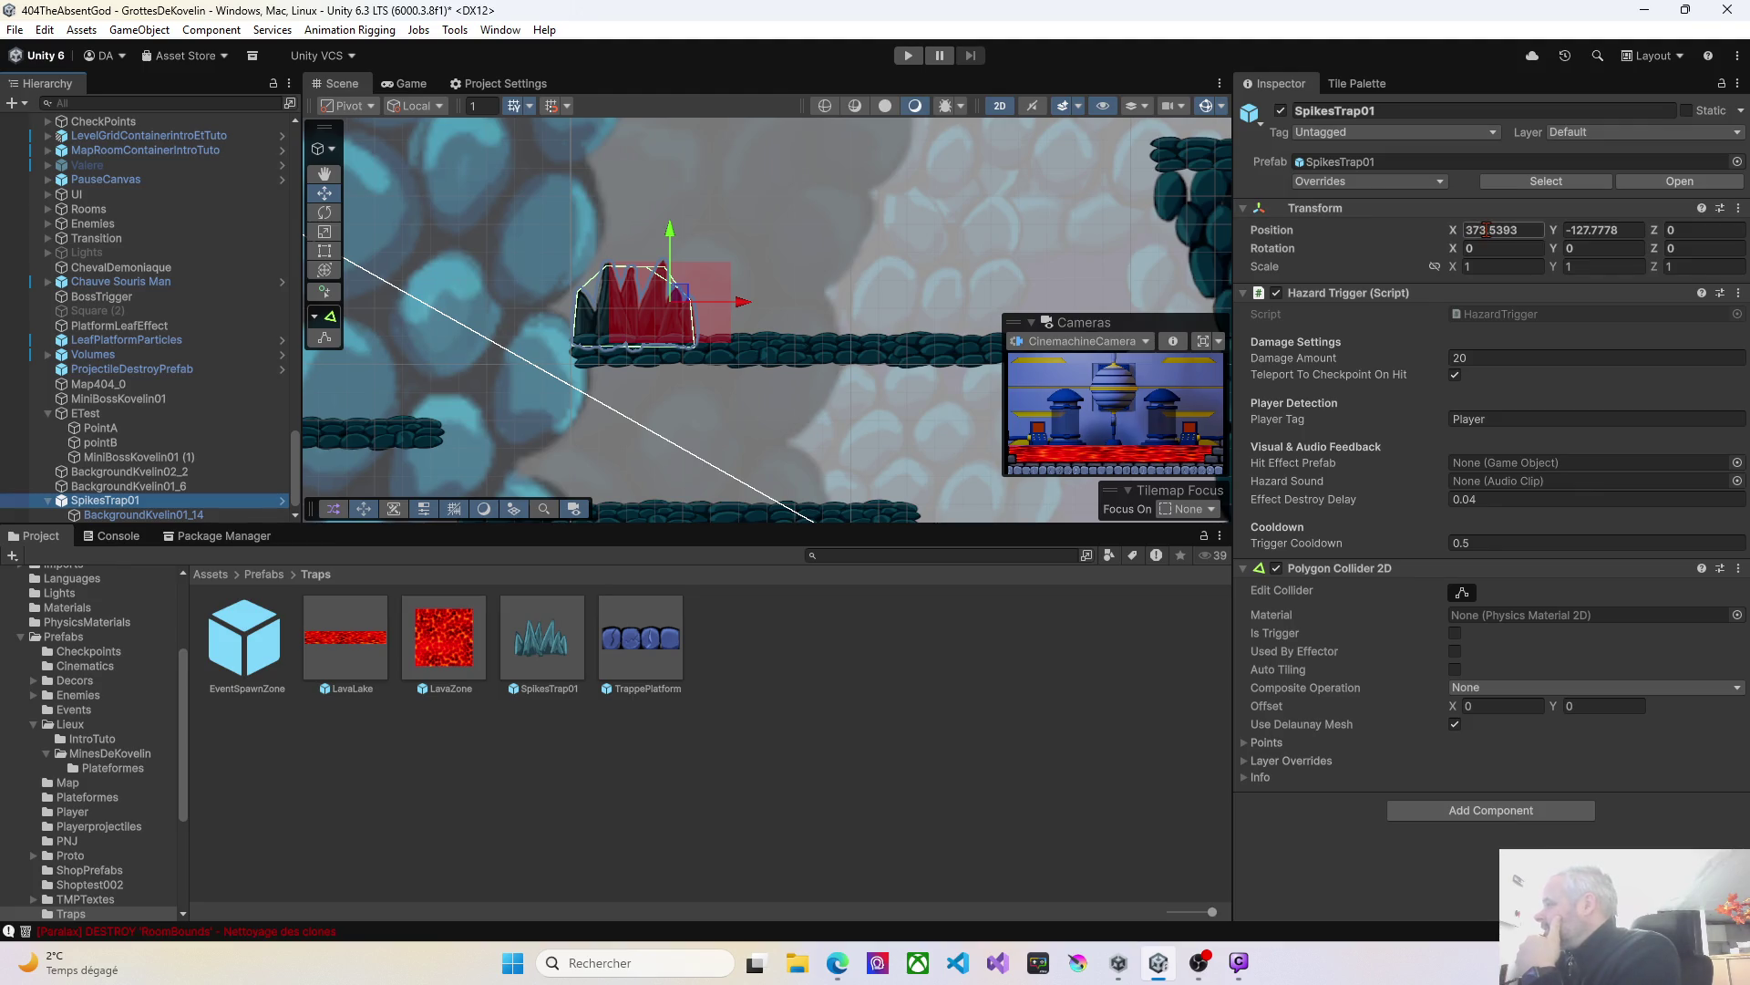
pyautogui.moveTo(105, 499); pyautogui.dragTo(576, 644)
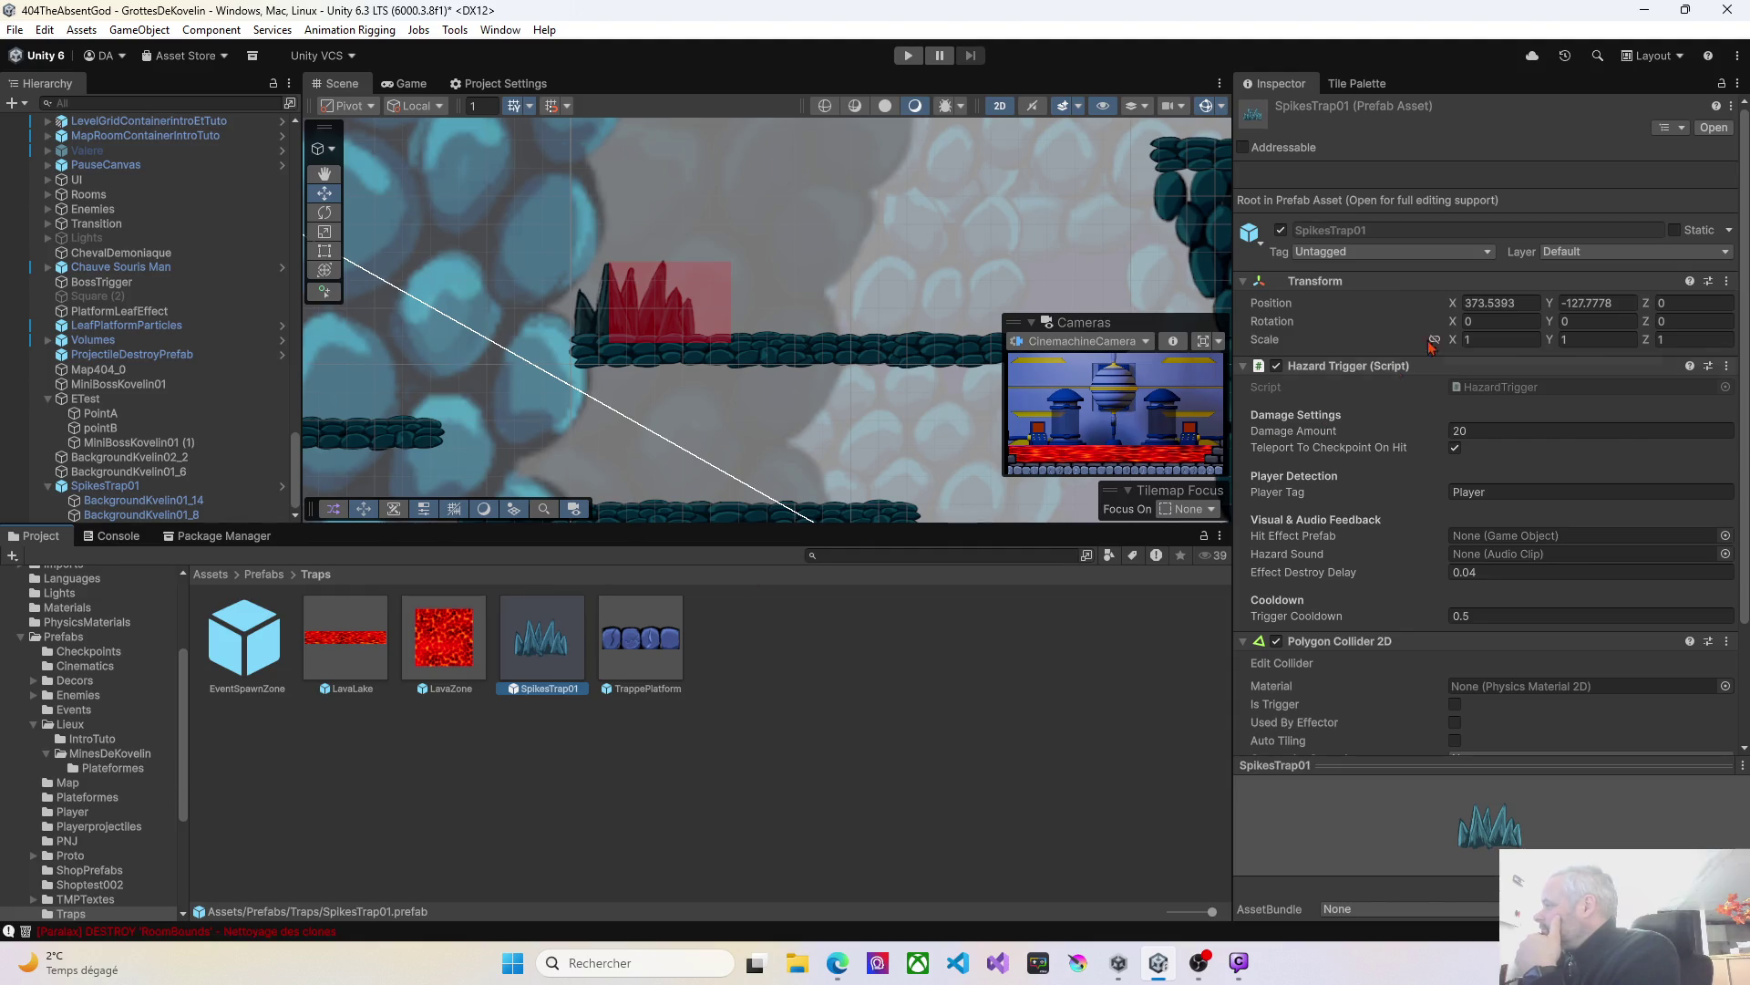
# Set the SpikesTrap01 prefab's Transform Position X and Y to 0.
pyautogui.click(1496, 303)
pyautogui.write('0')
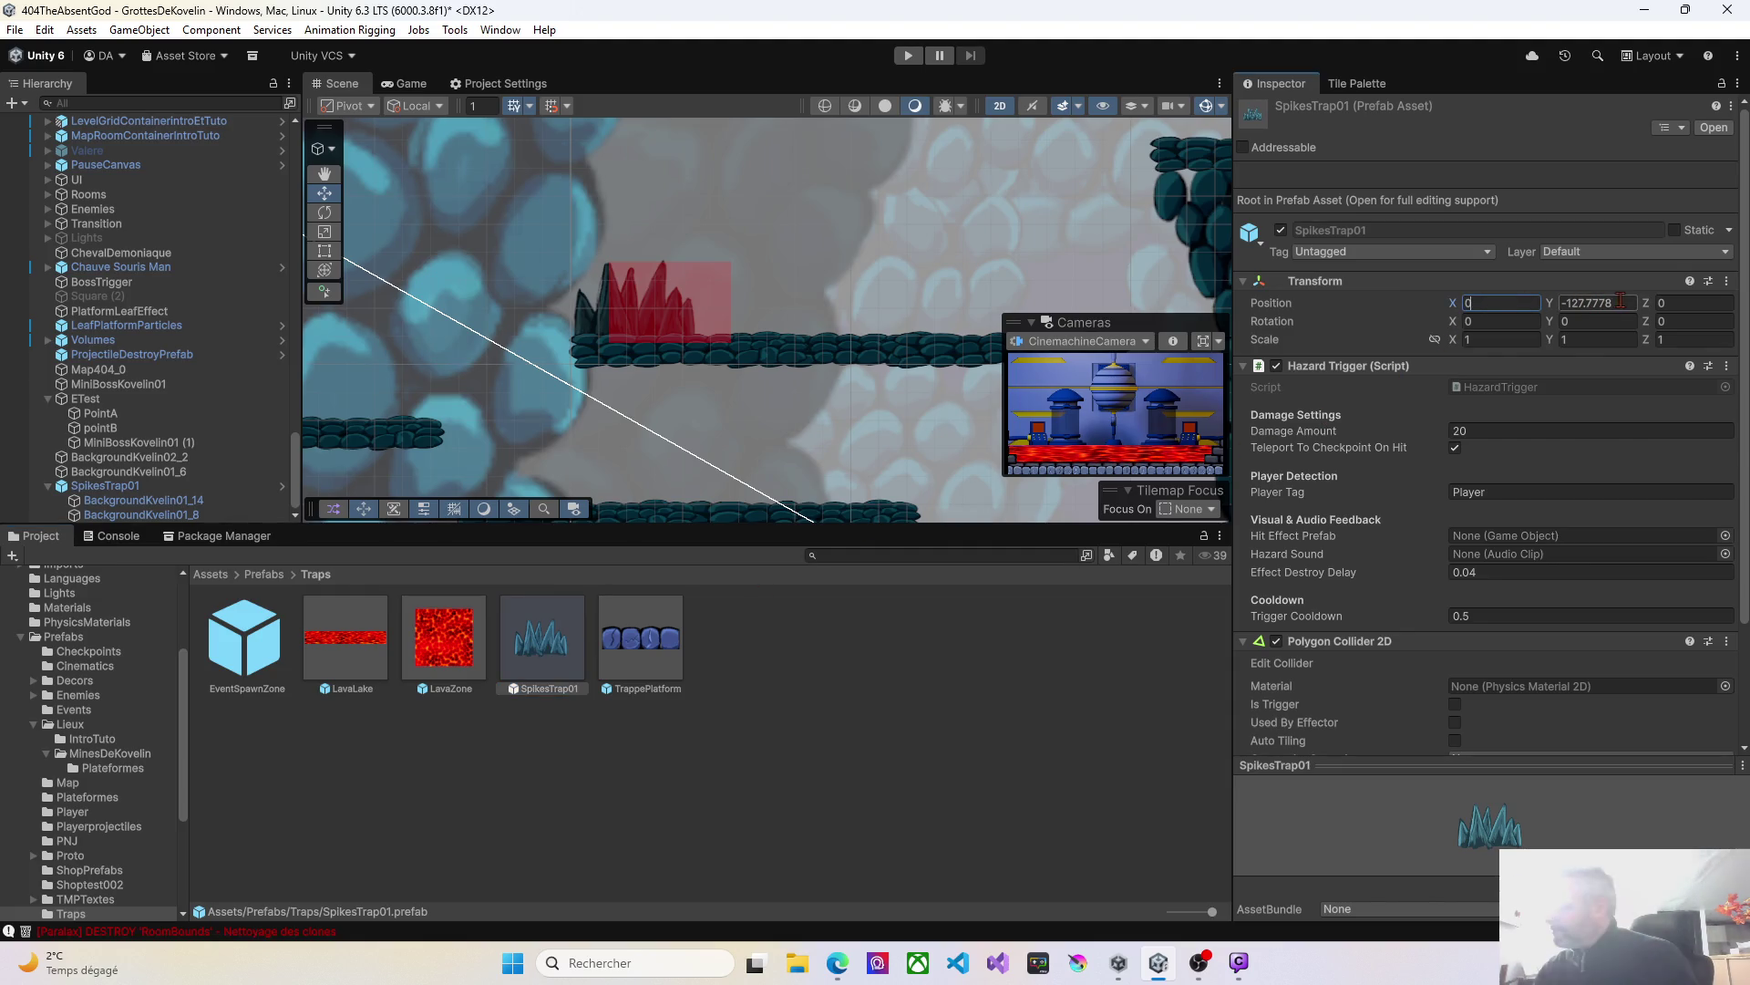
pyautogui.click(1621, 302)
pyautogui.write('0')
pyautogui.press('Return')
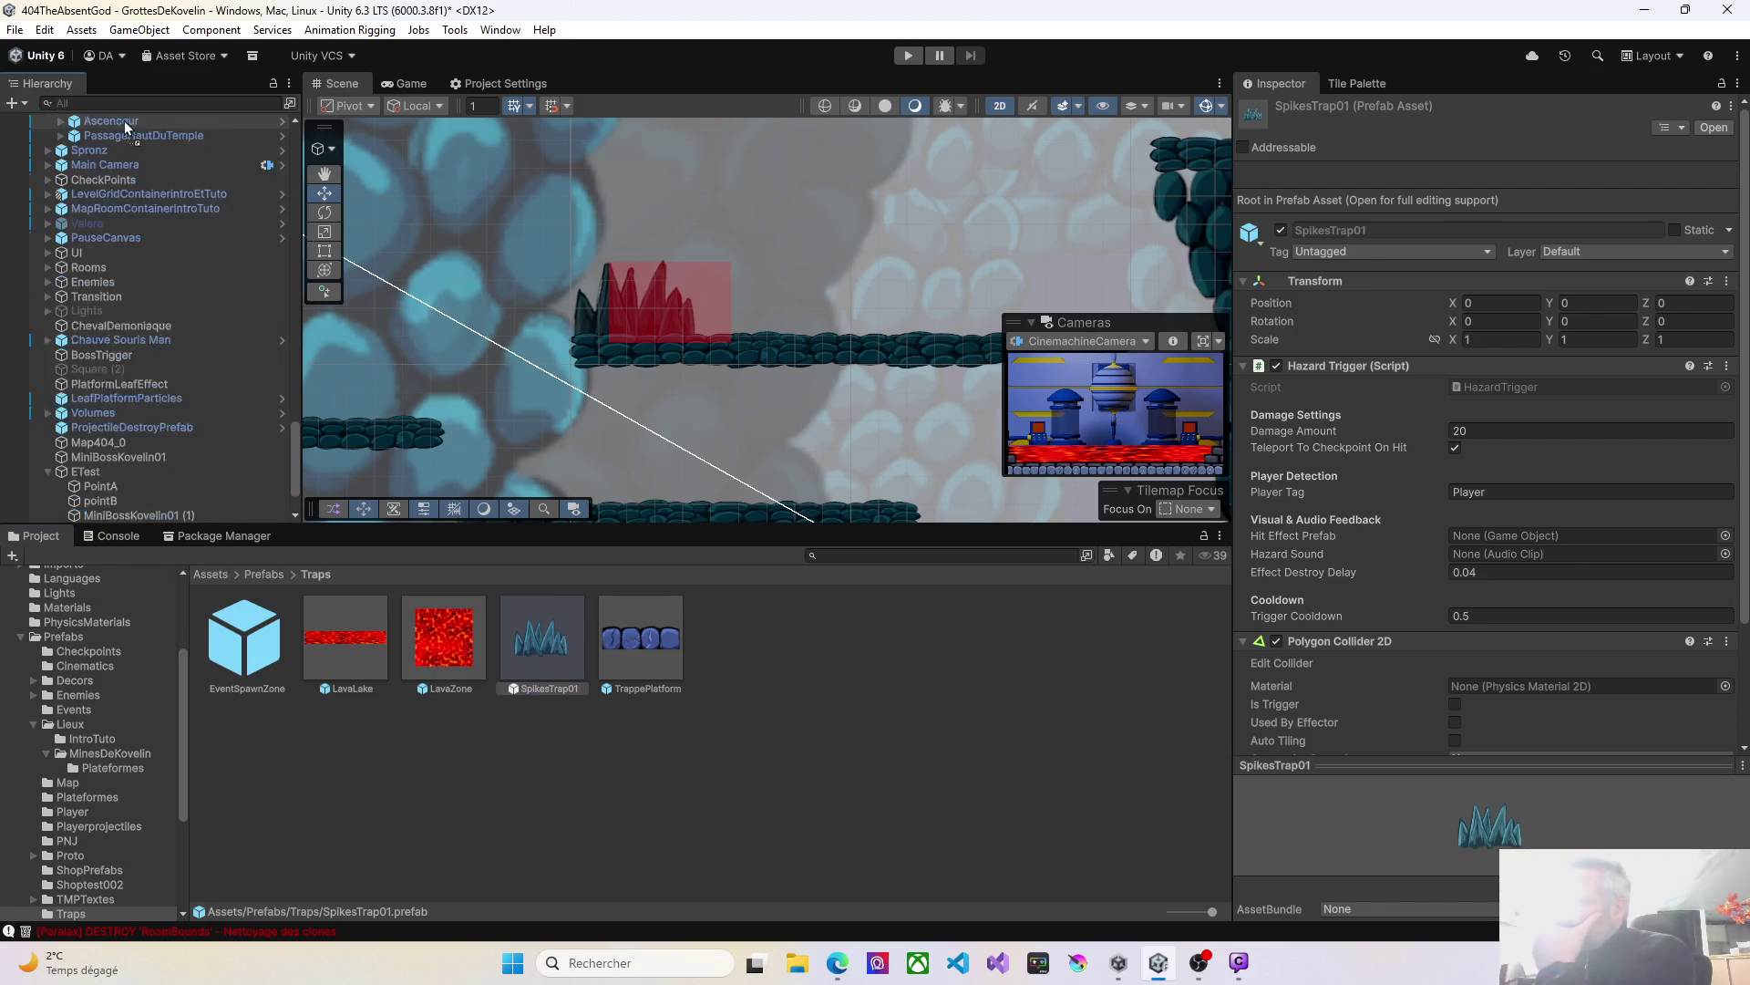
pyautogui.scroll(10, 93, 118)
pyautogui.scroll(10, 93, 118)
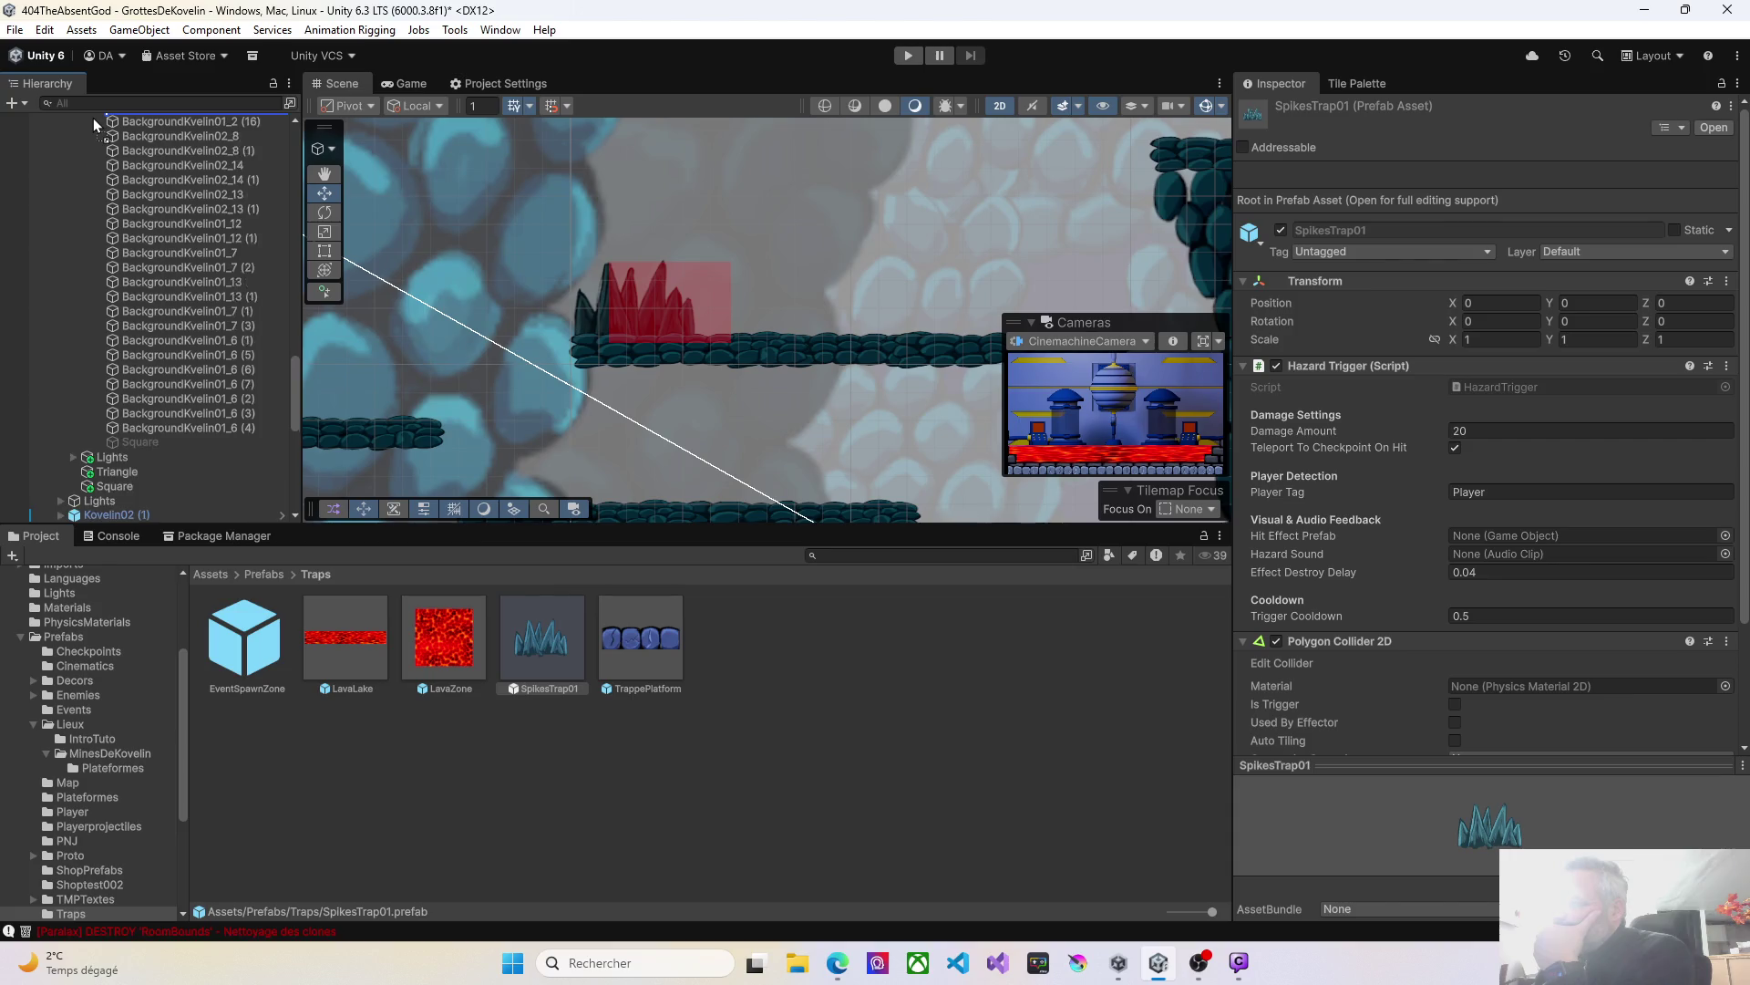
# Expand TrapsAndTriggers, select the SpikesTrap01 instance, and enter Play mode.
pyautogui.moveTo(93, 117)
pyautogui.mouseDown()
pyautogui.moveTo(132, 347)
pyautogui.moveTo(126, 331)
pyautogui.mouseUp()
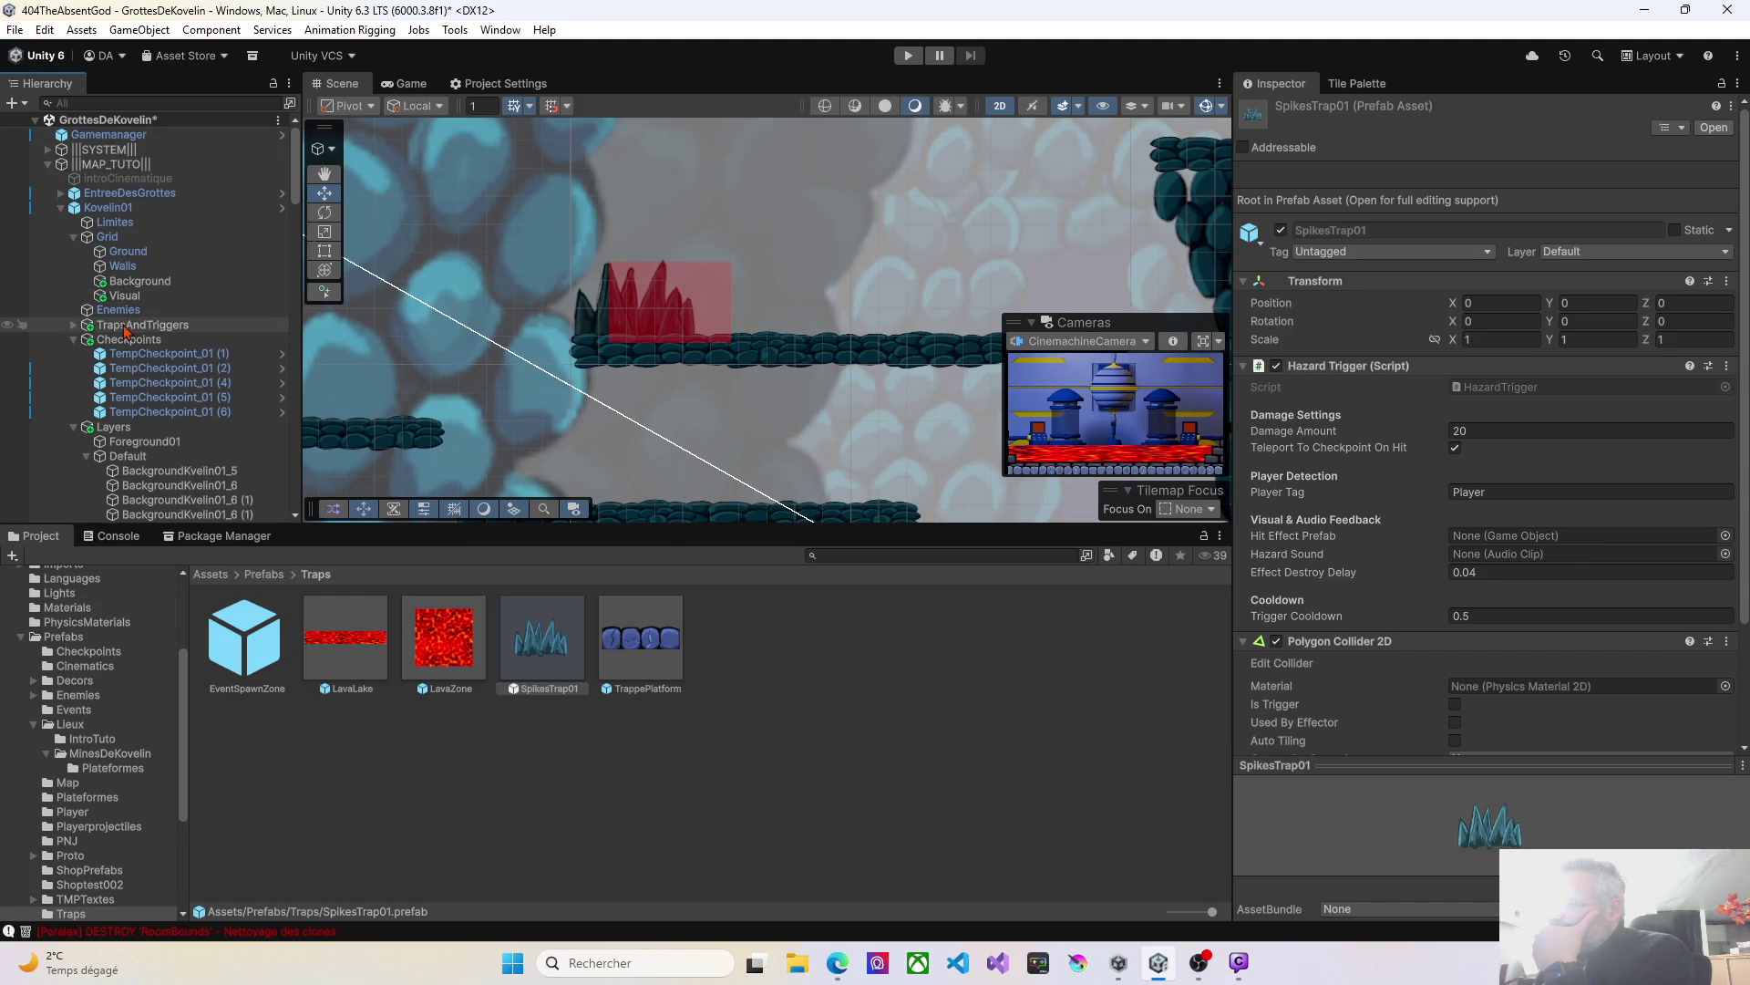
pyautogui.click(70, 326)
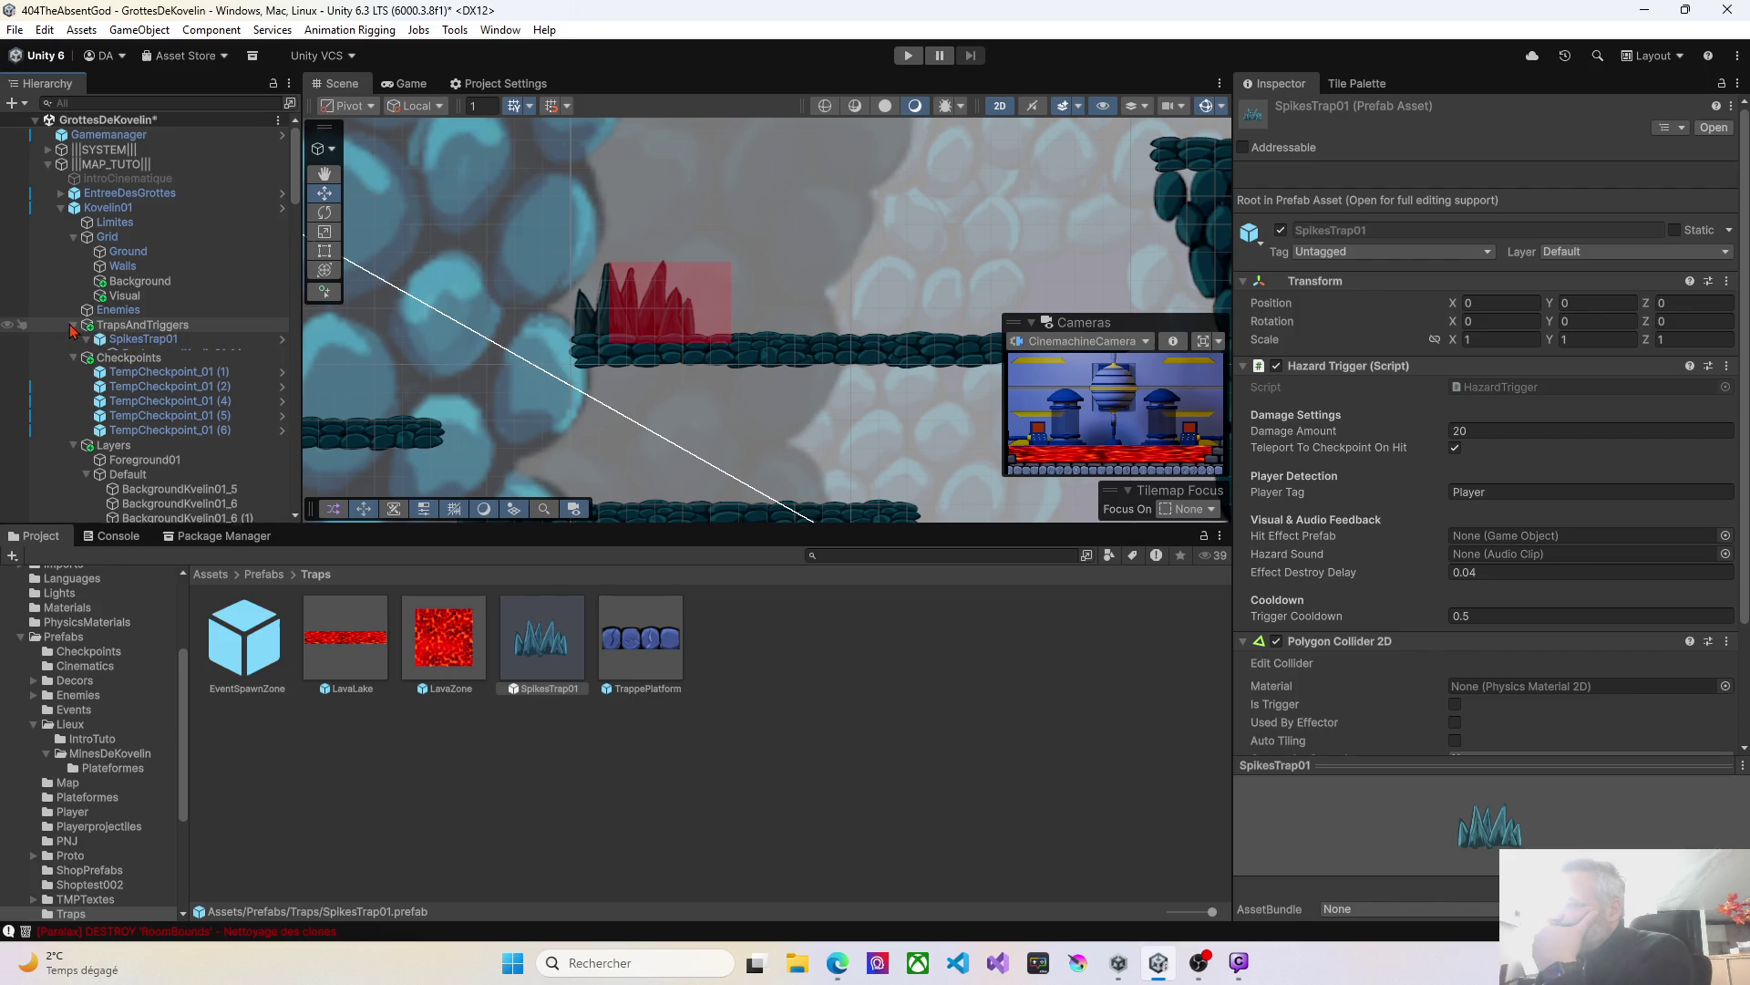
pyautogui.click(129, 341)
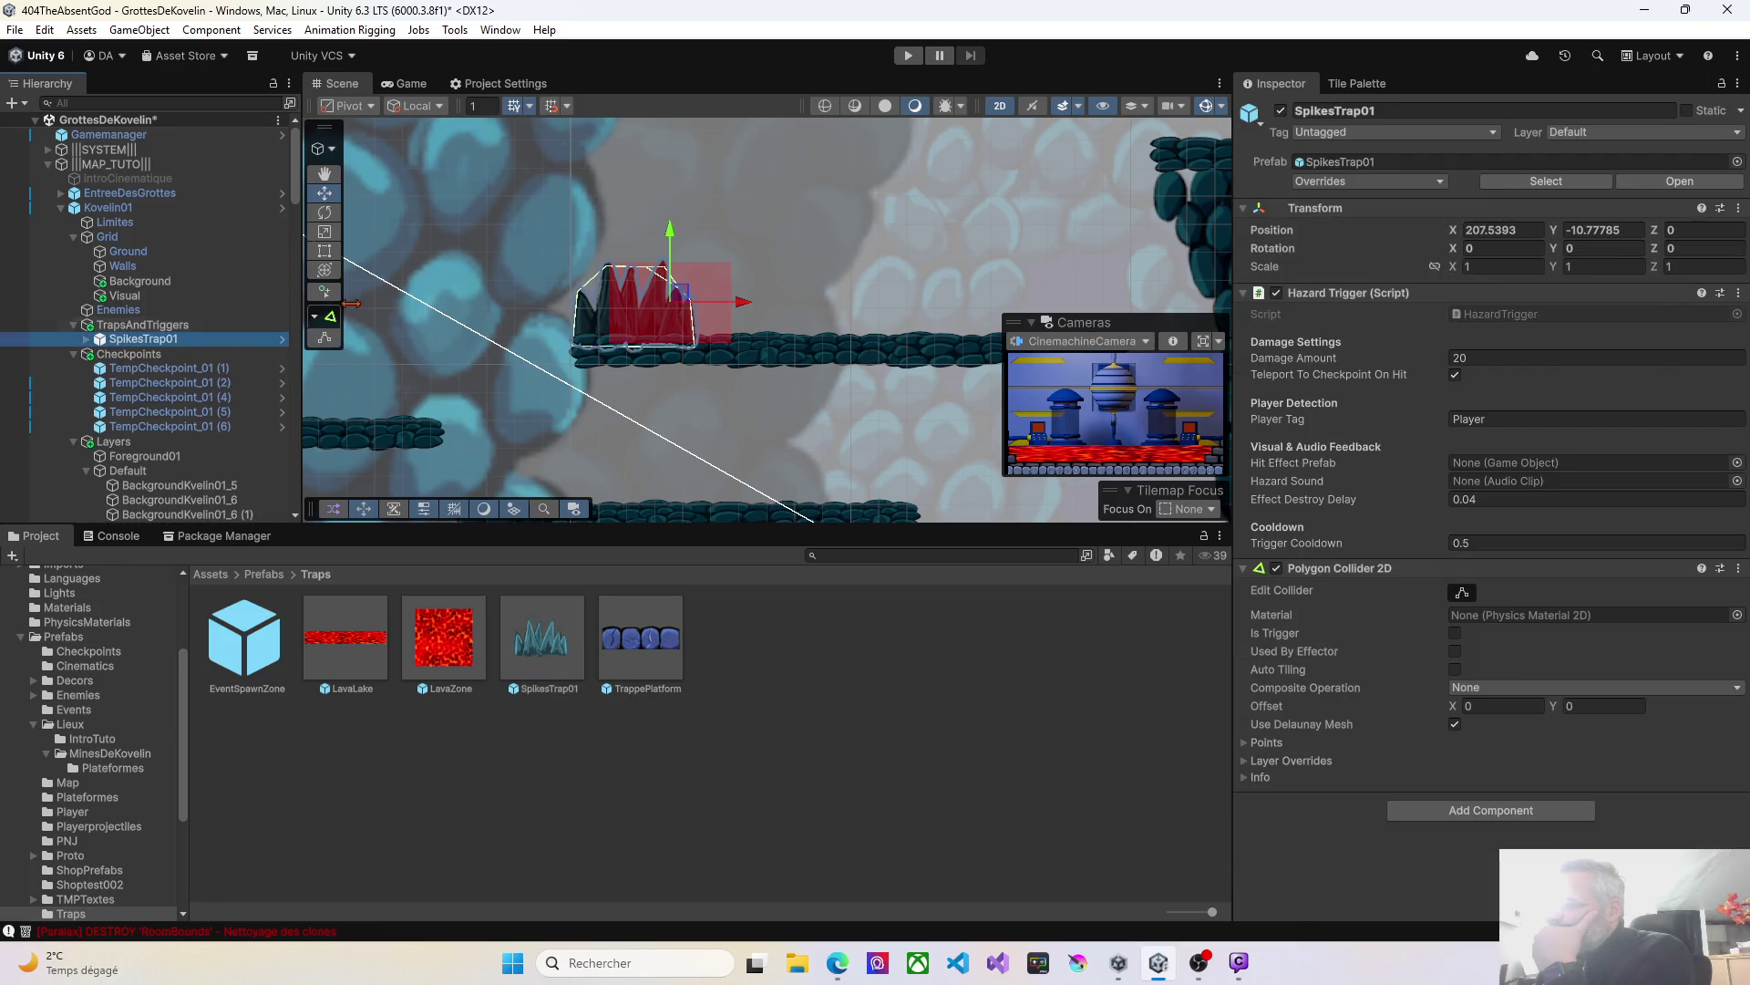
pyautogui.click(909, 57)
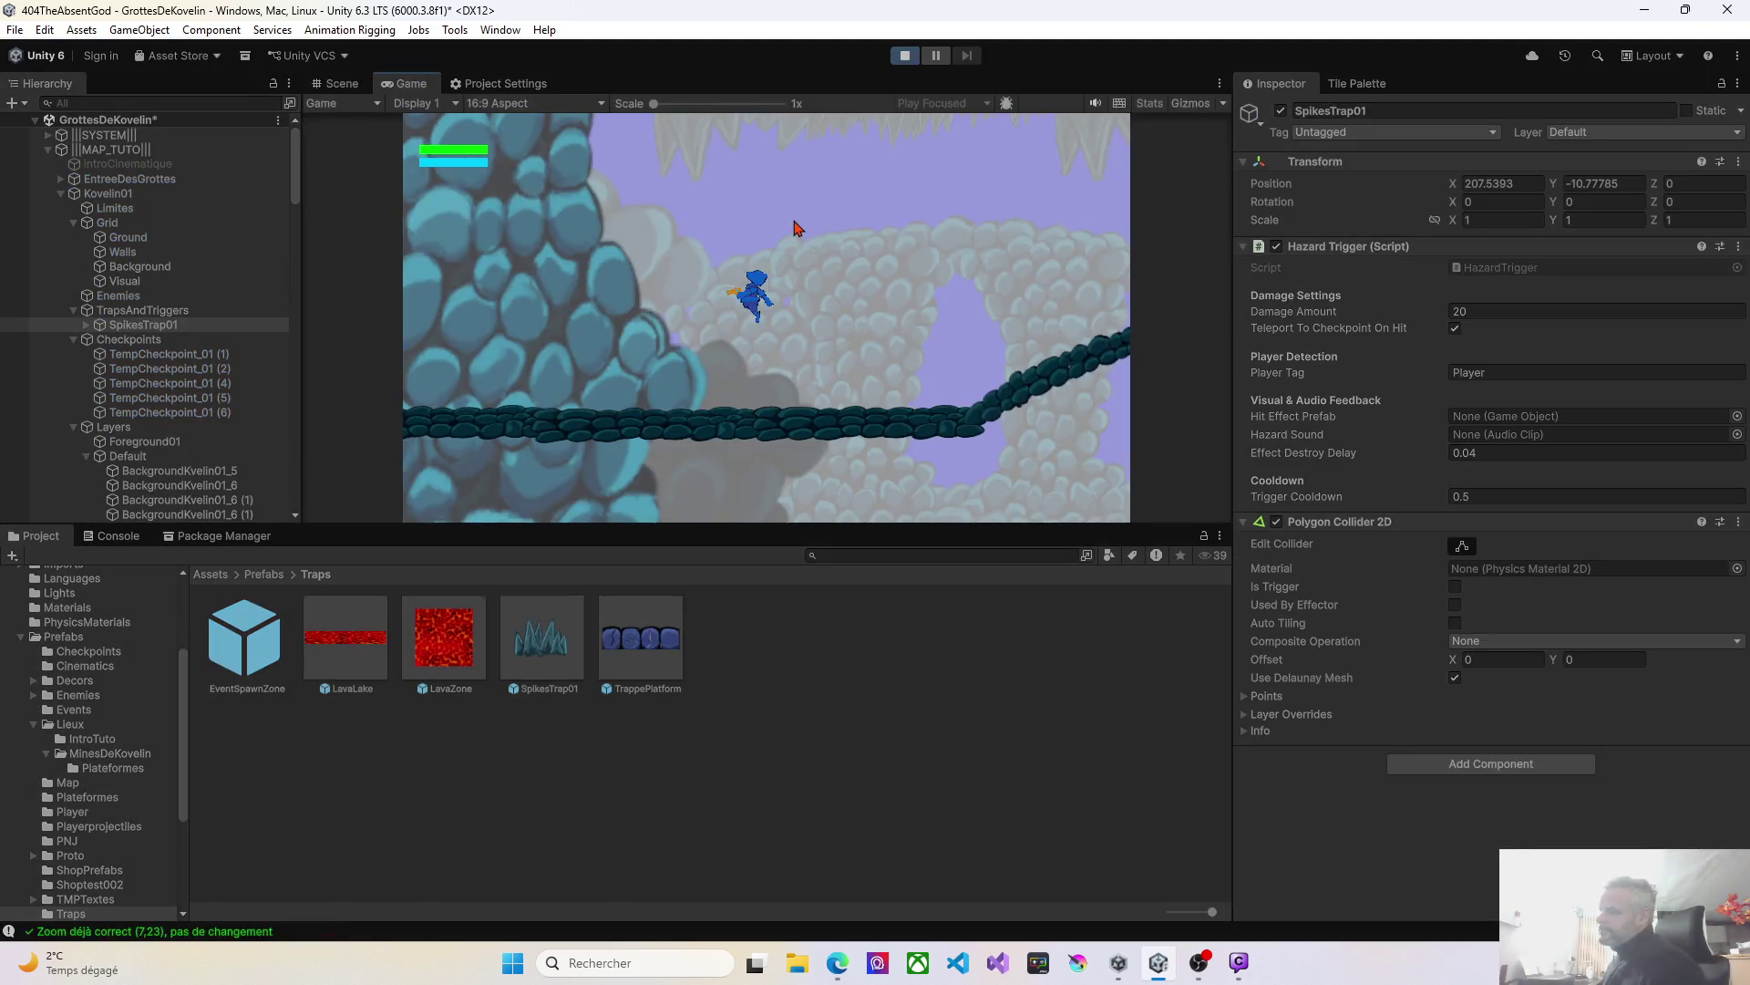
# Move and jump the character across the platforms toward the spikes, then exit Play mode.
pyautogui.press('Left')
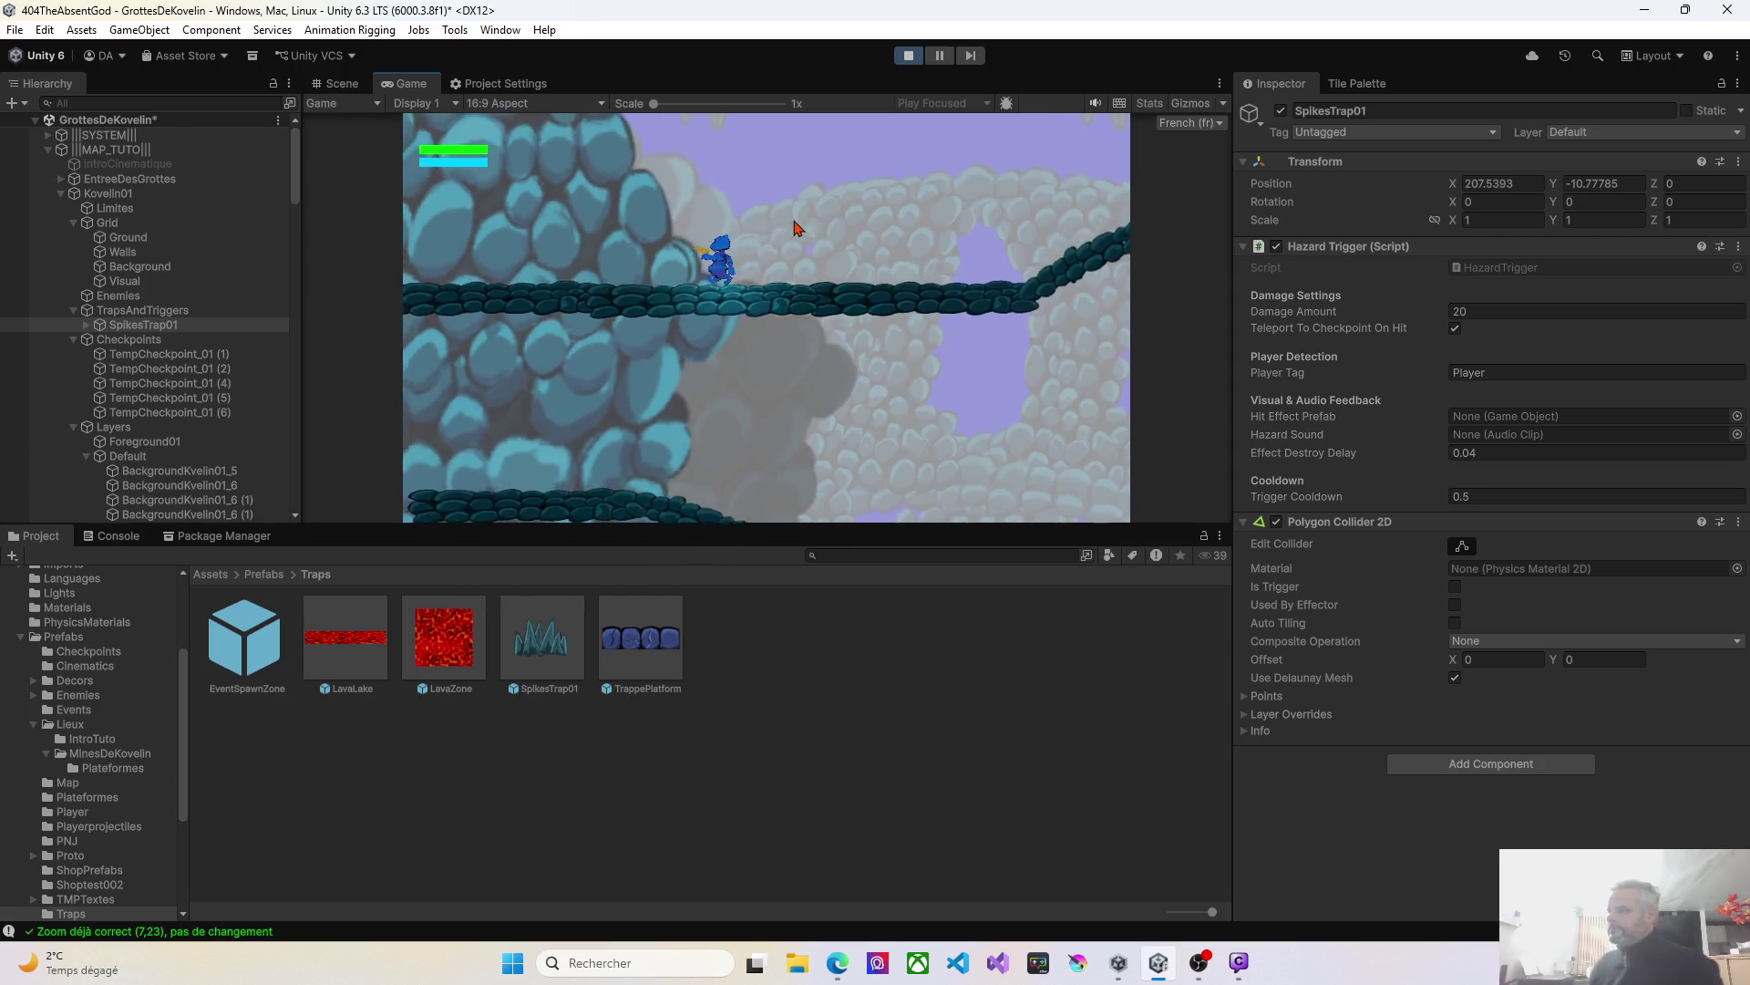
pyautogui.press('space')
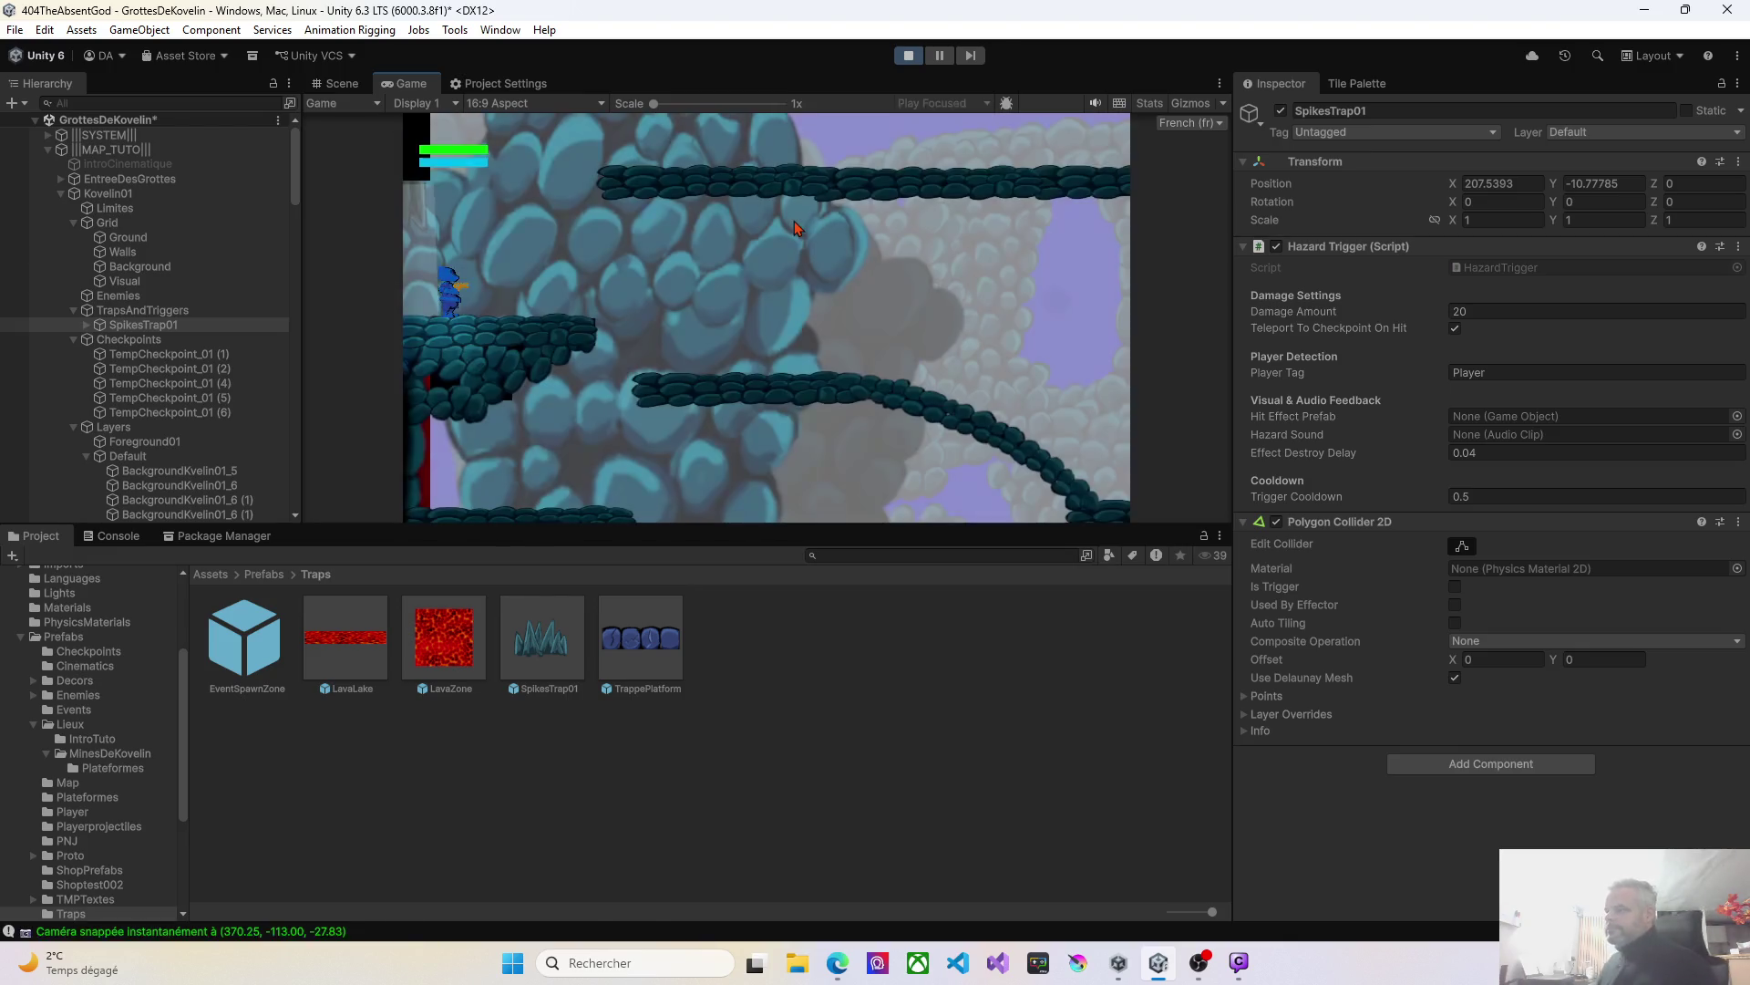
pyautogui.press('d')
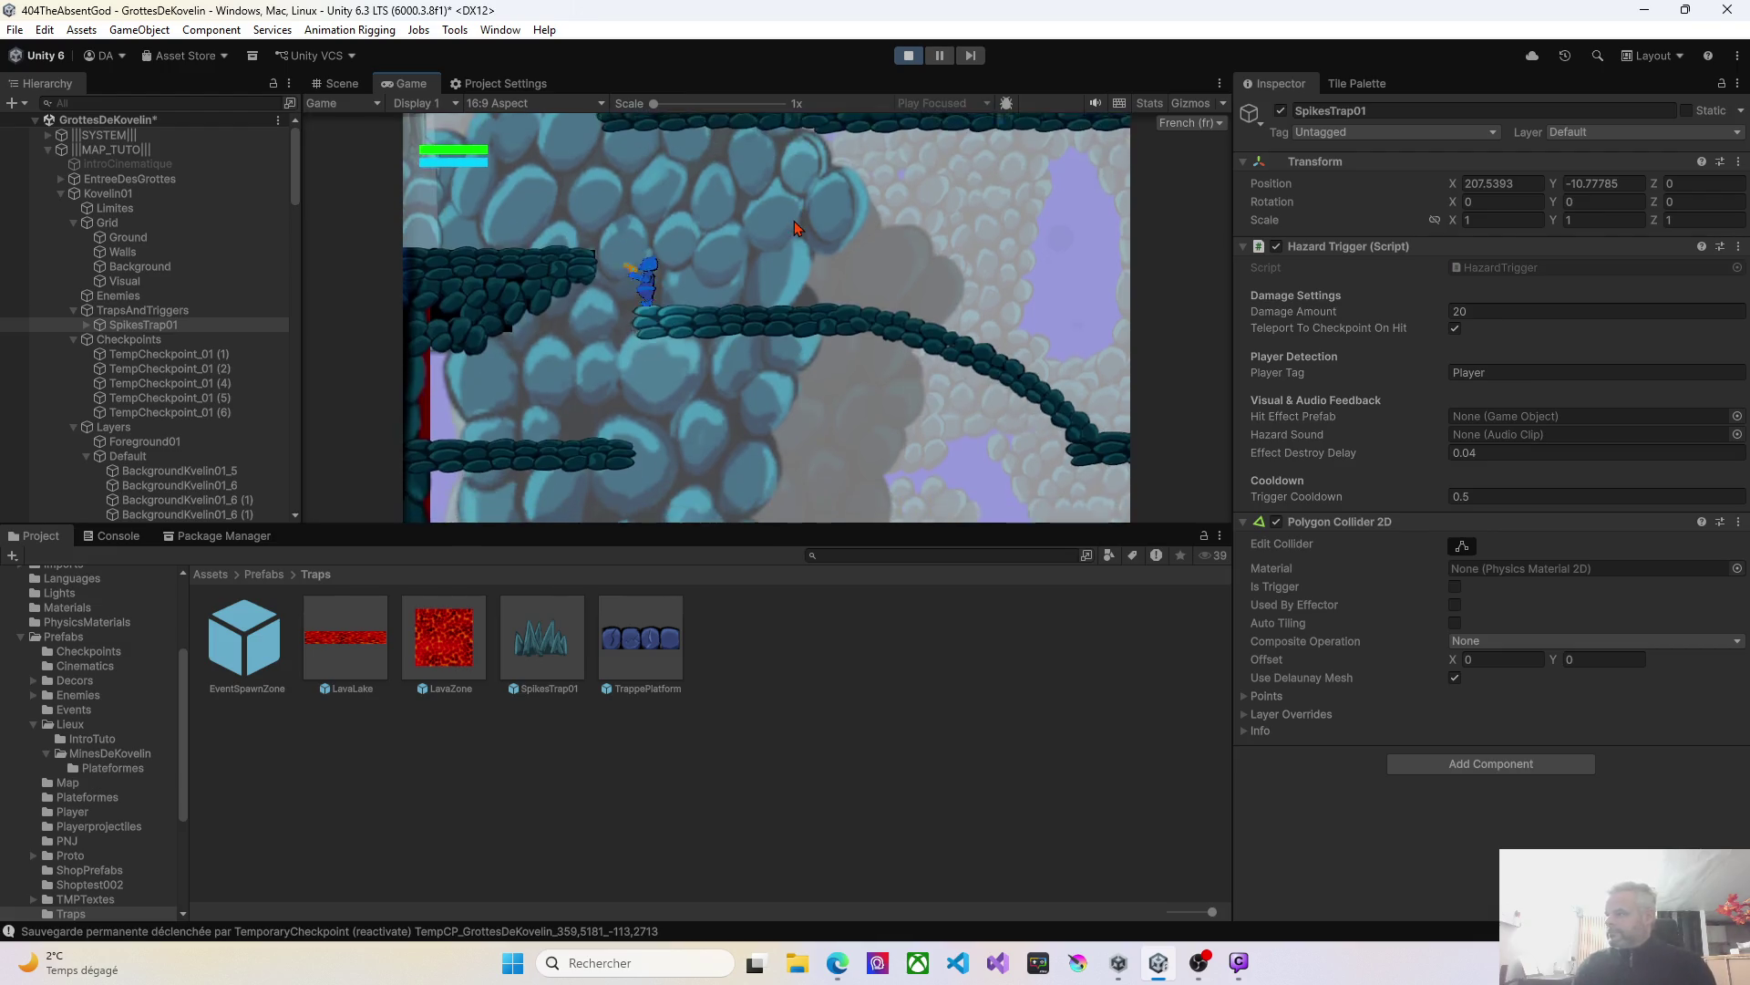
pyautogui.press('a')
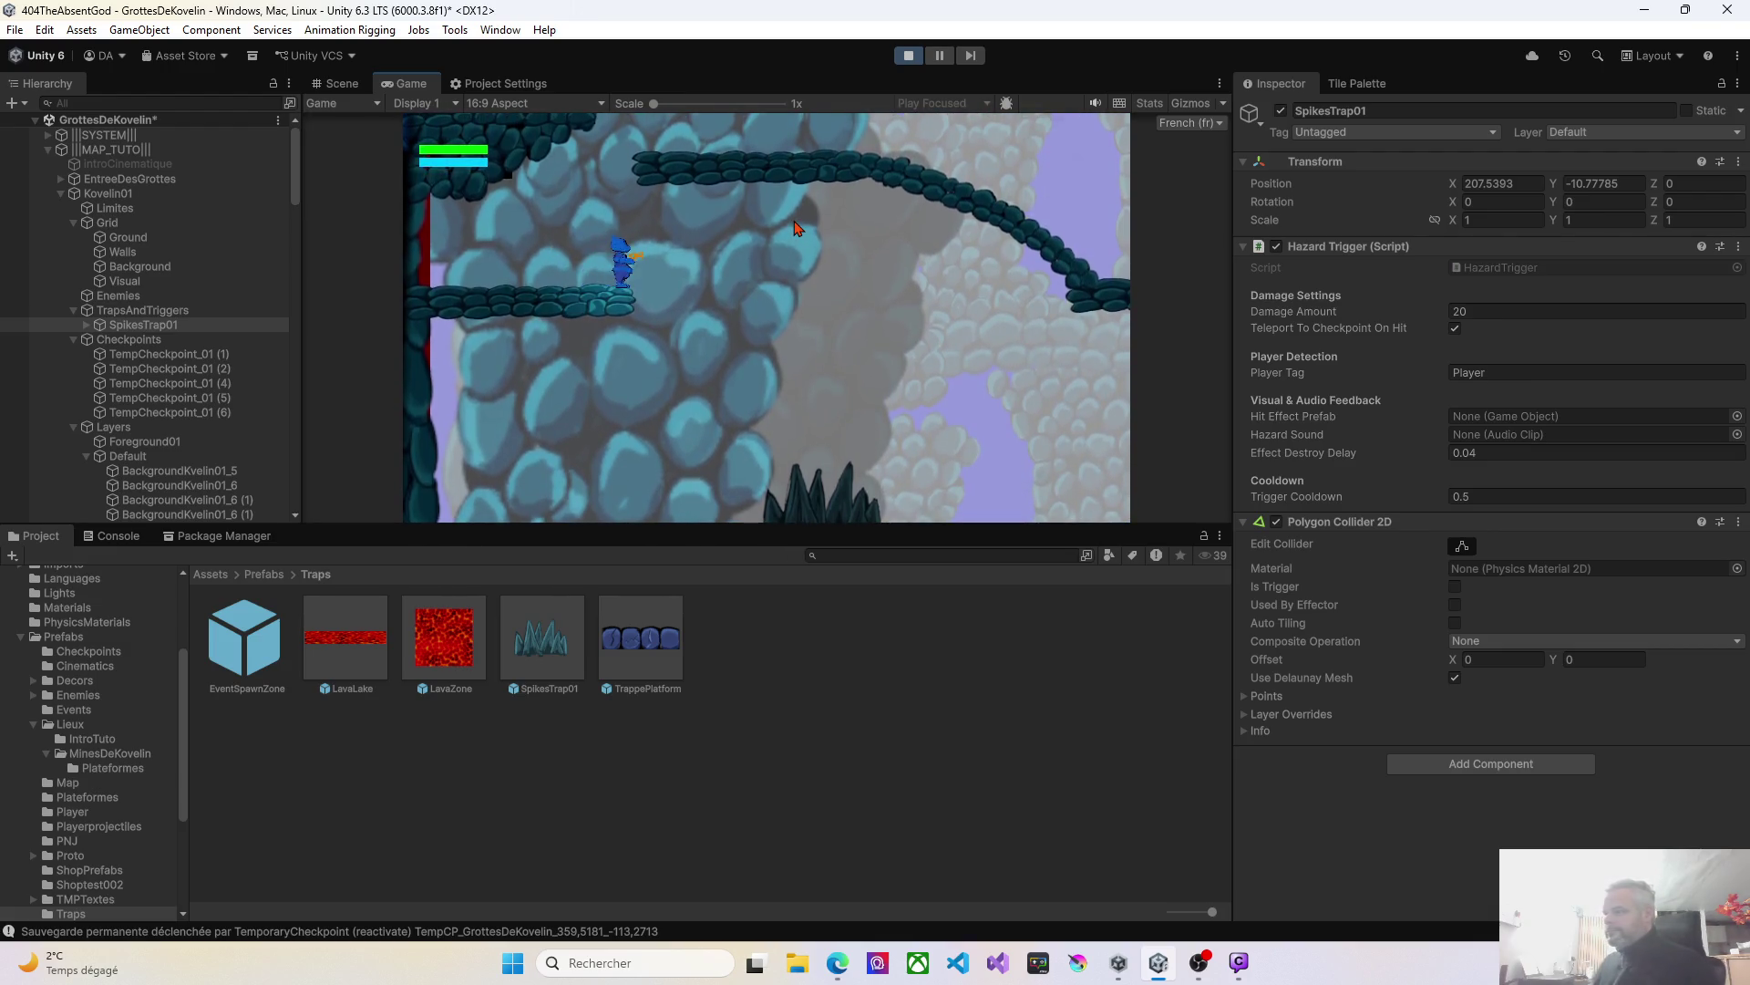
pyautogui.press('d')
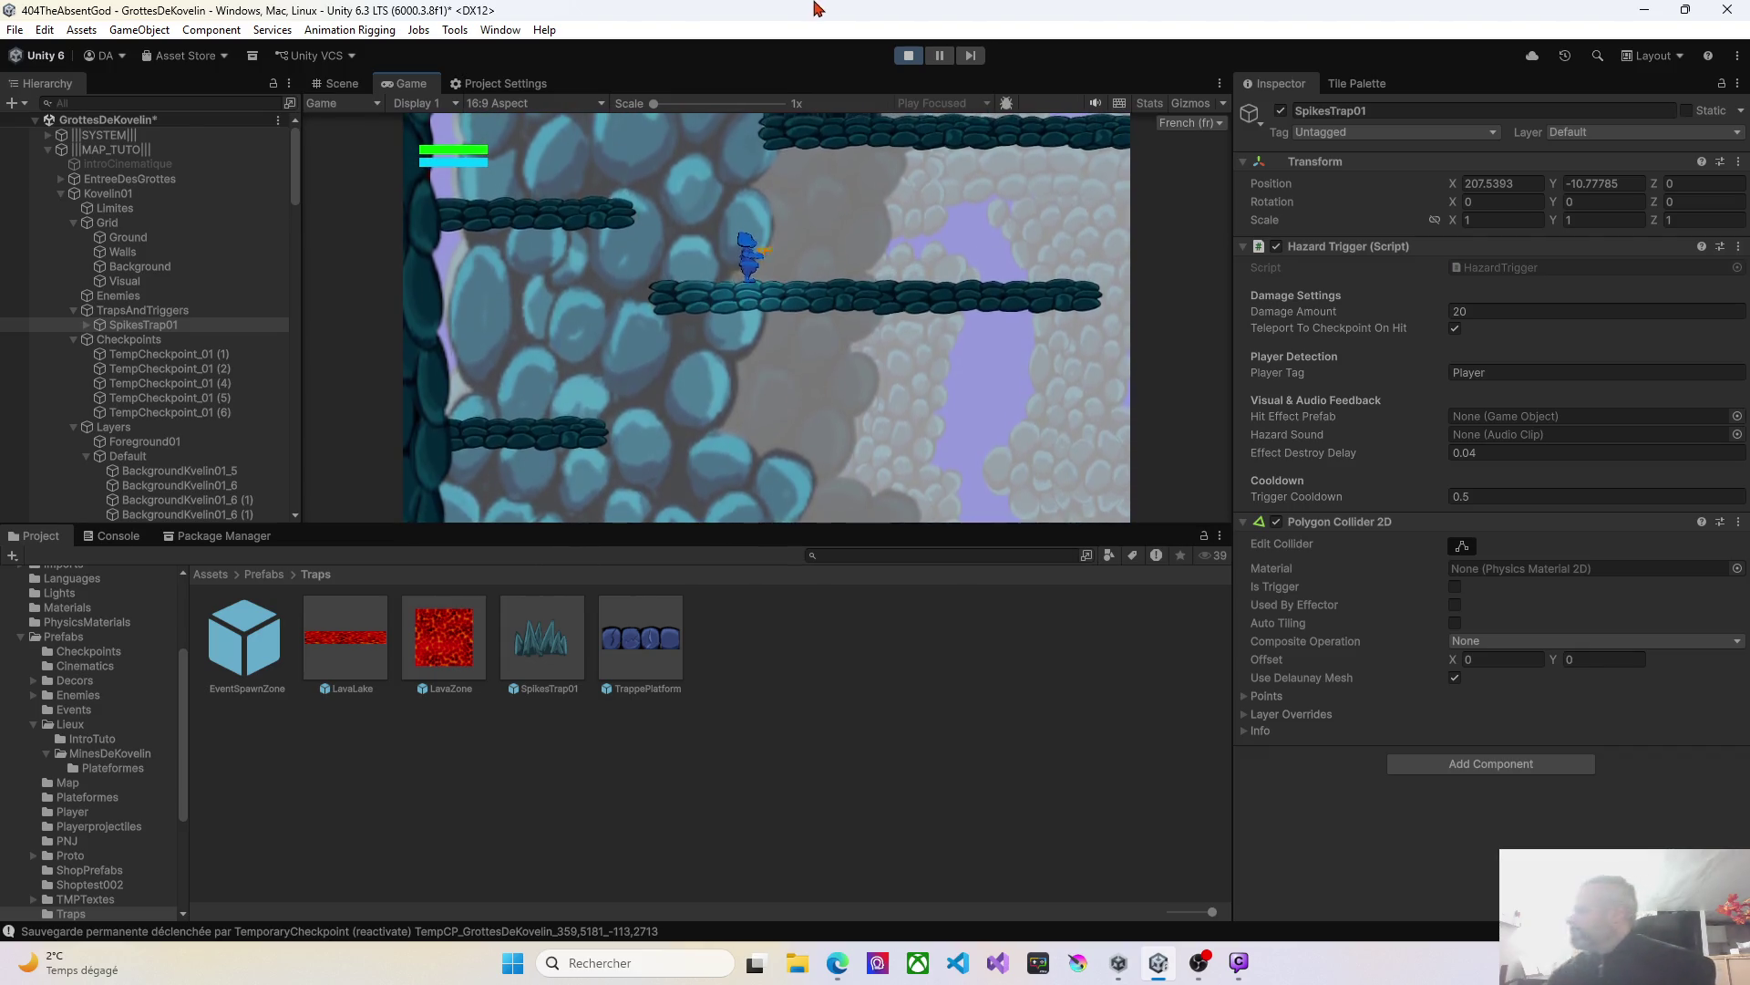
pyautogui.click(908, 54)
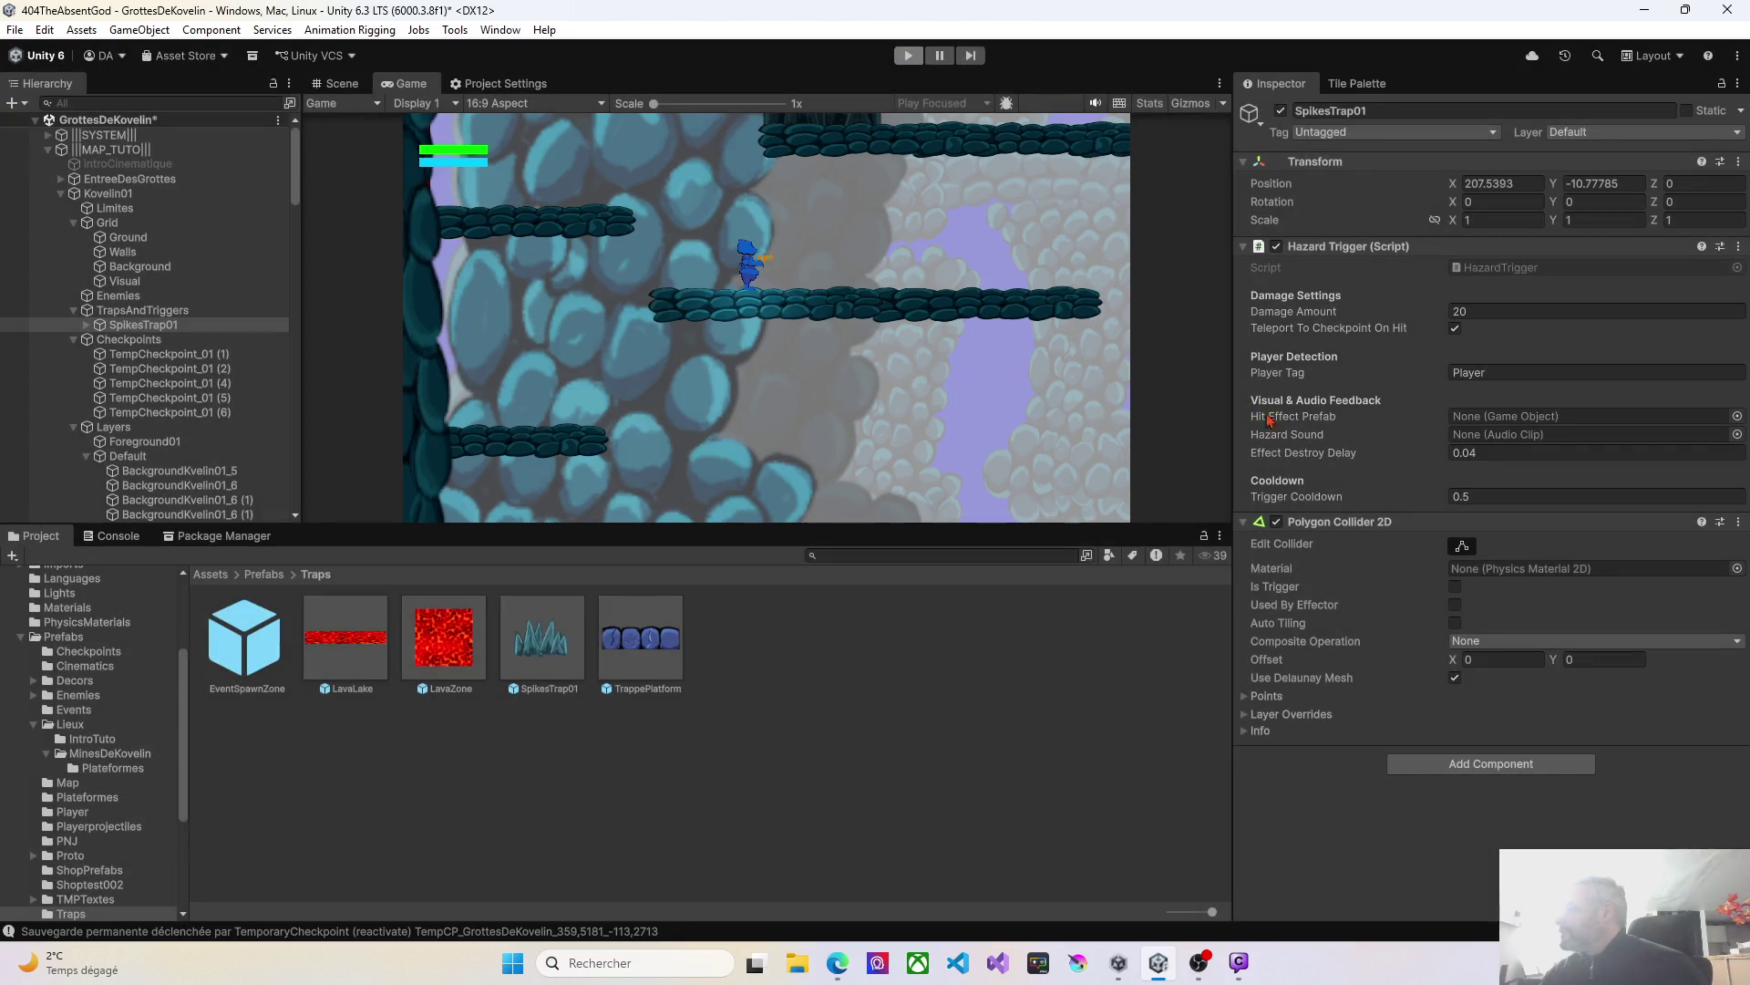
# Make the Polygon Collider 2D a trigger, Apply All overrides to SpikesTrap01, and replay.
pyautogui.click(1455, 633)
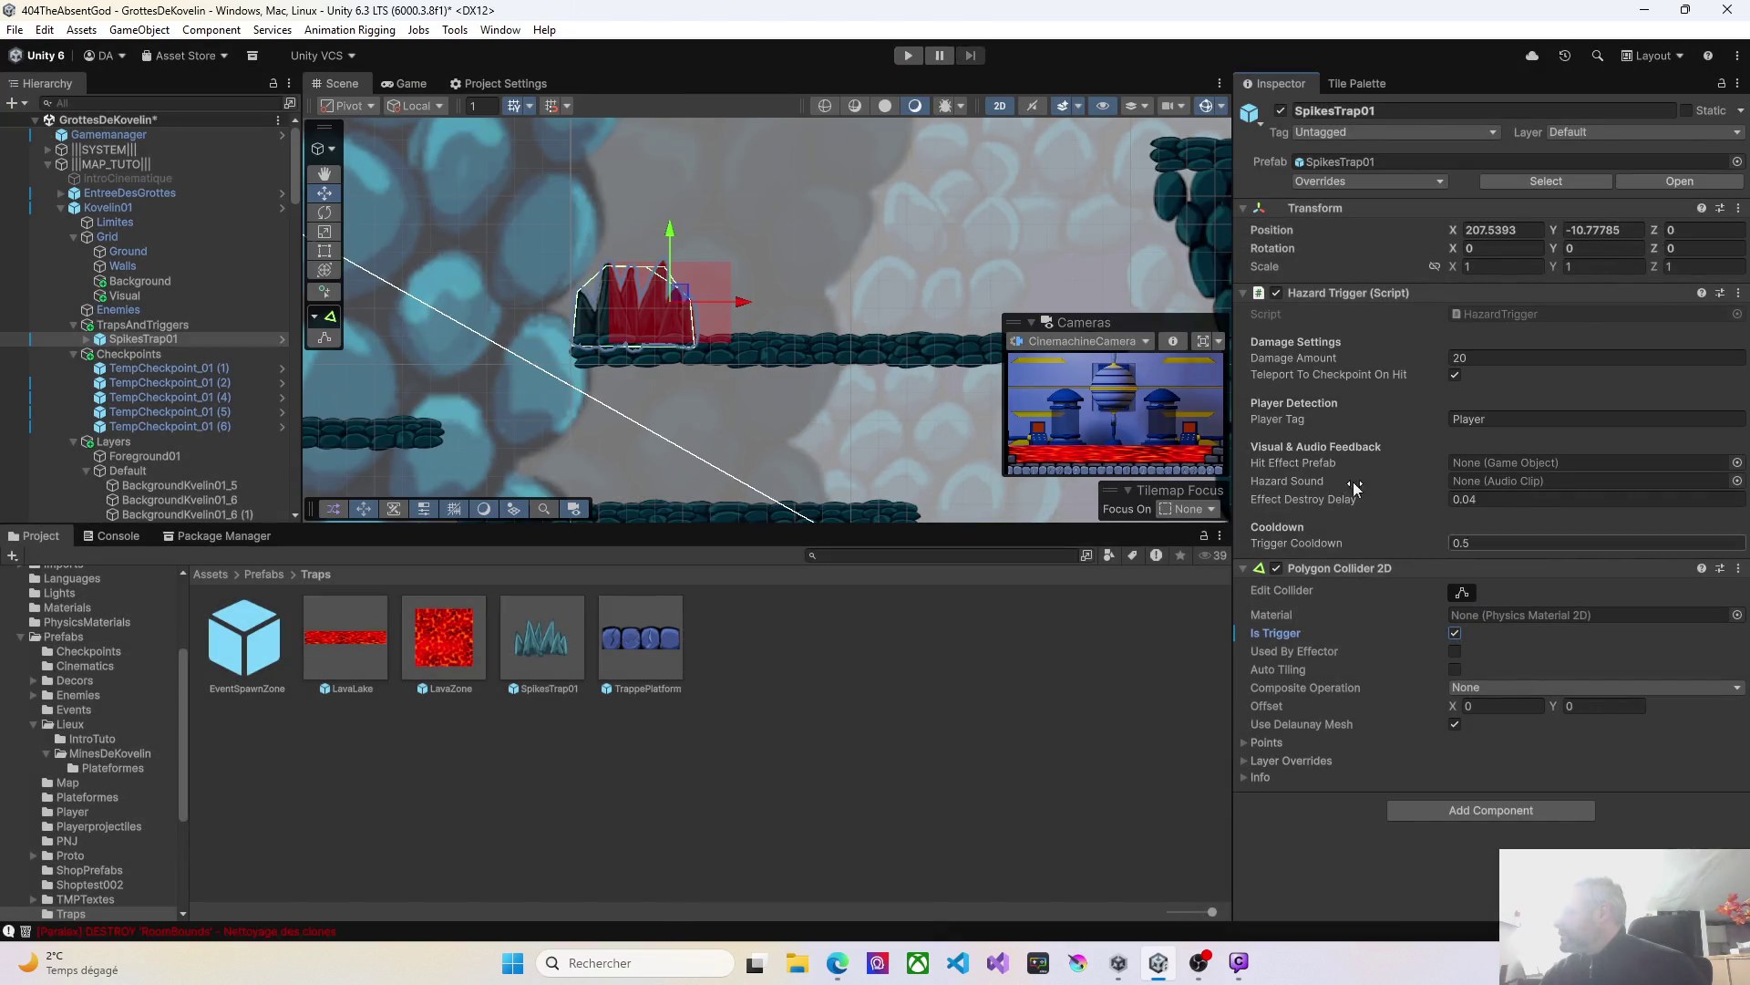
pyautogui.click(1406, 181)
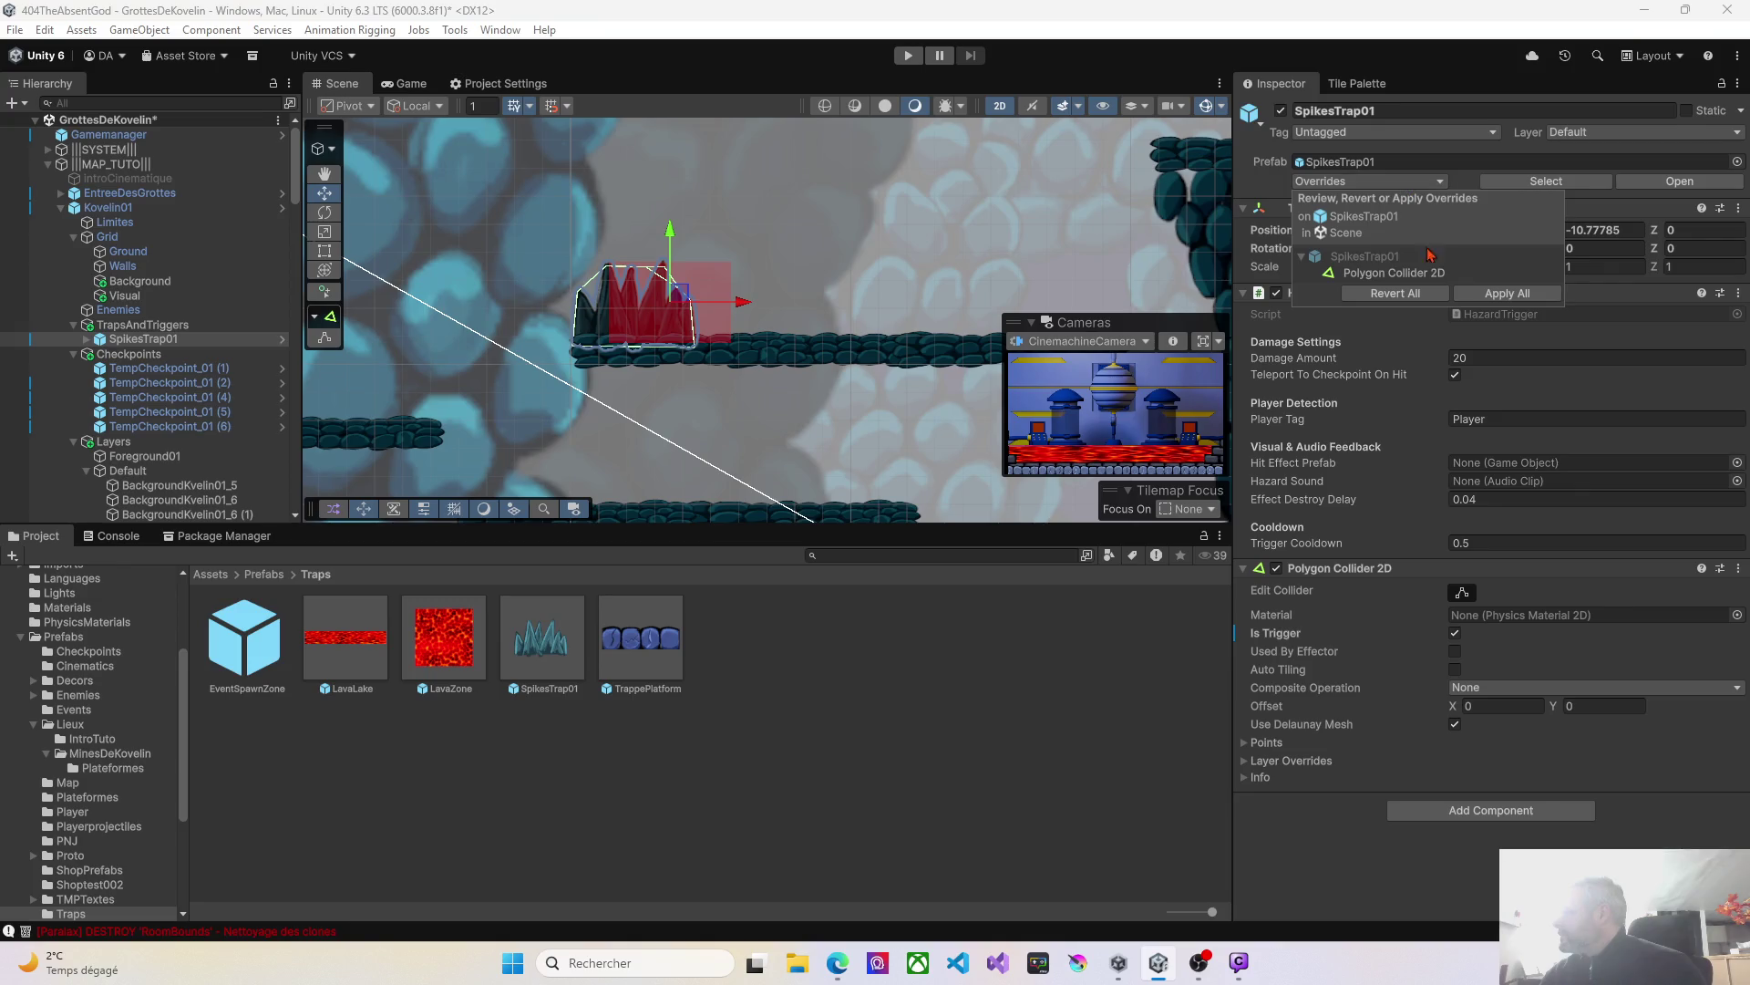
pyautogui.click(1507, 293)
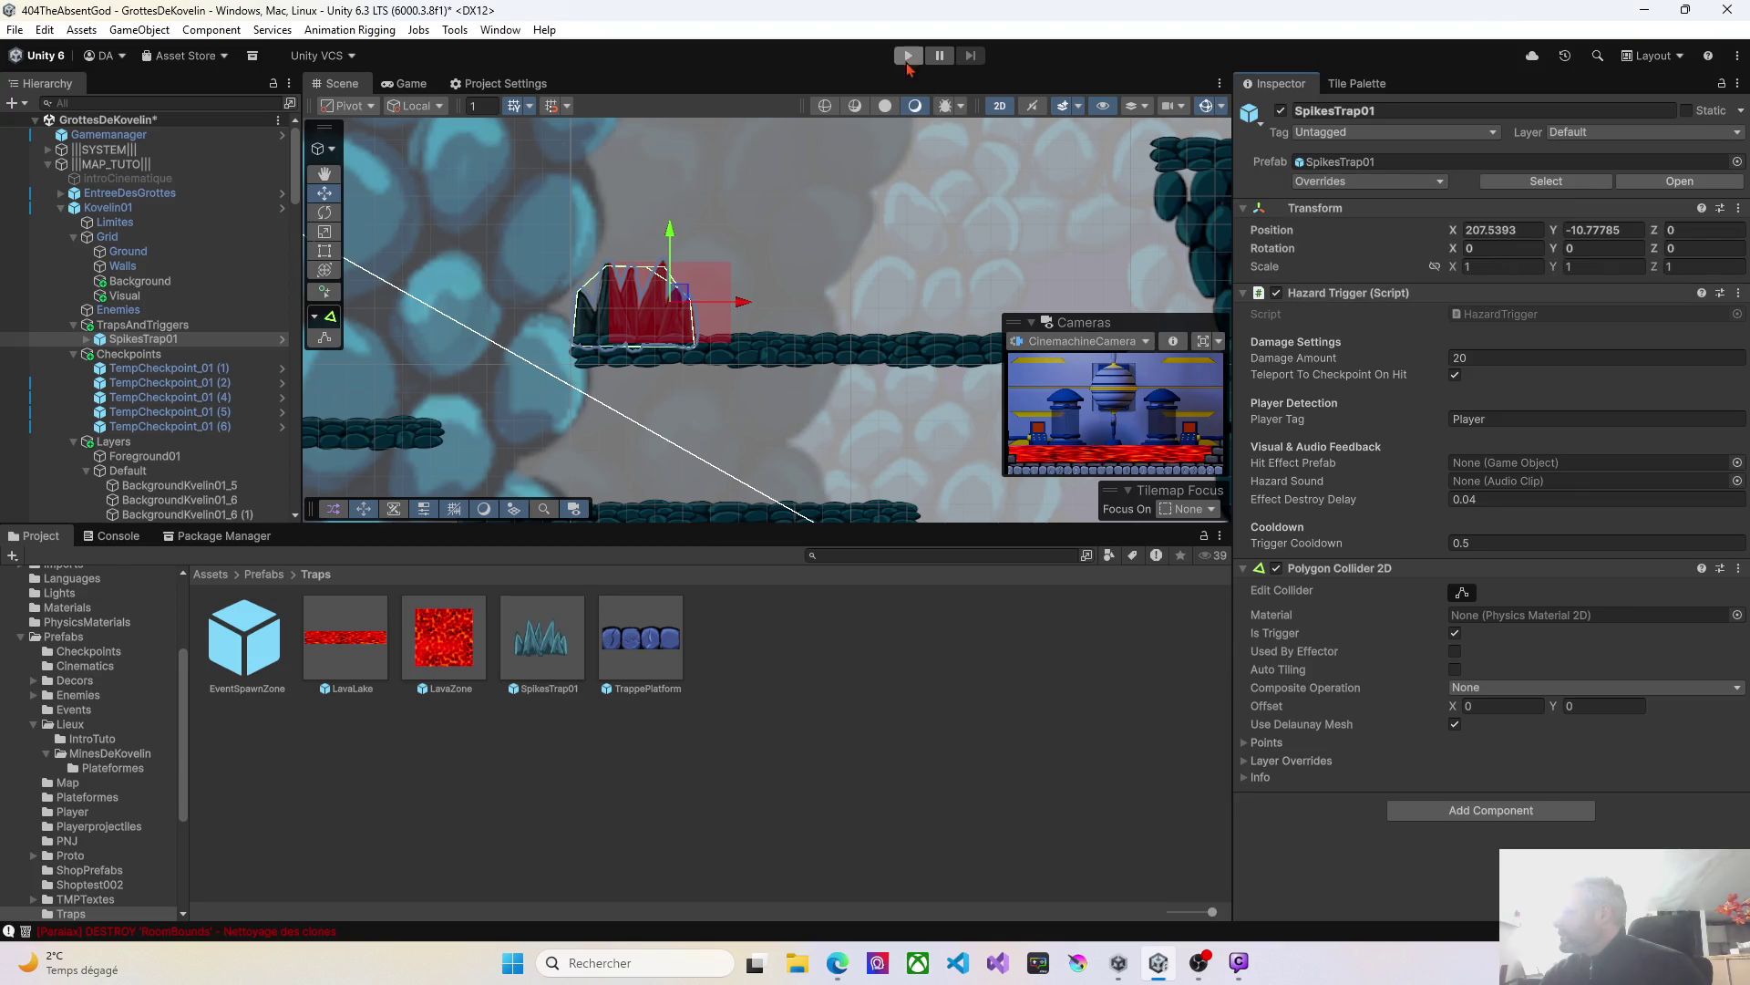
pyautogui.click(908, 56)
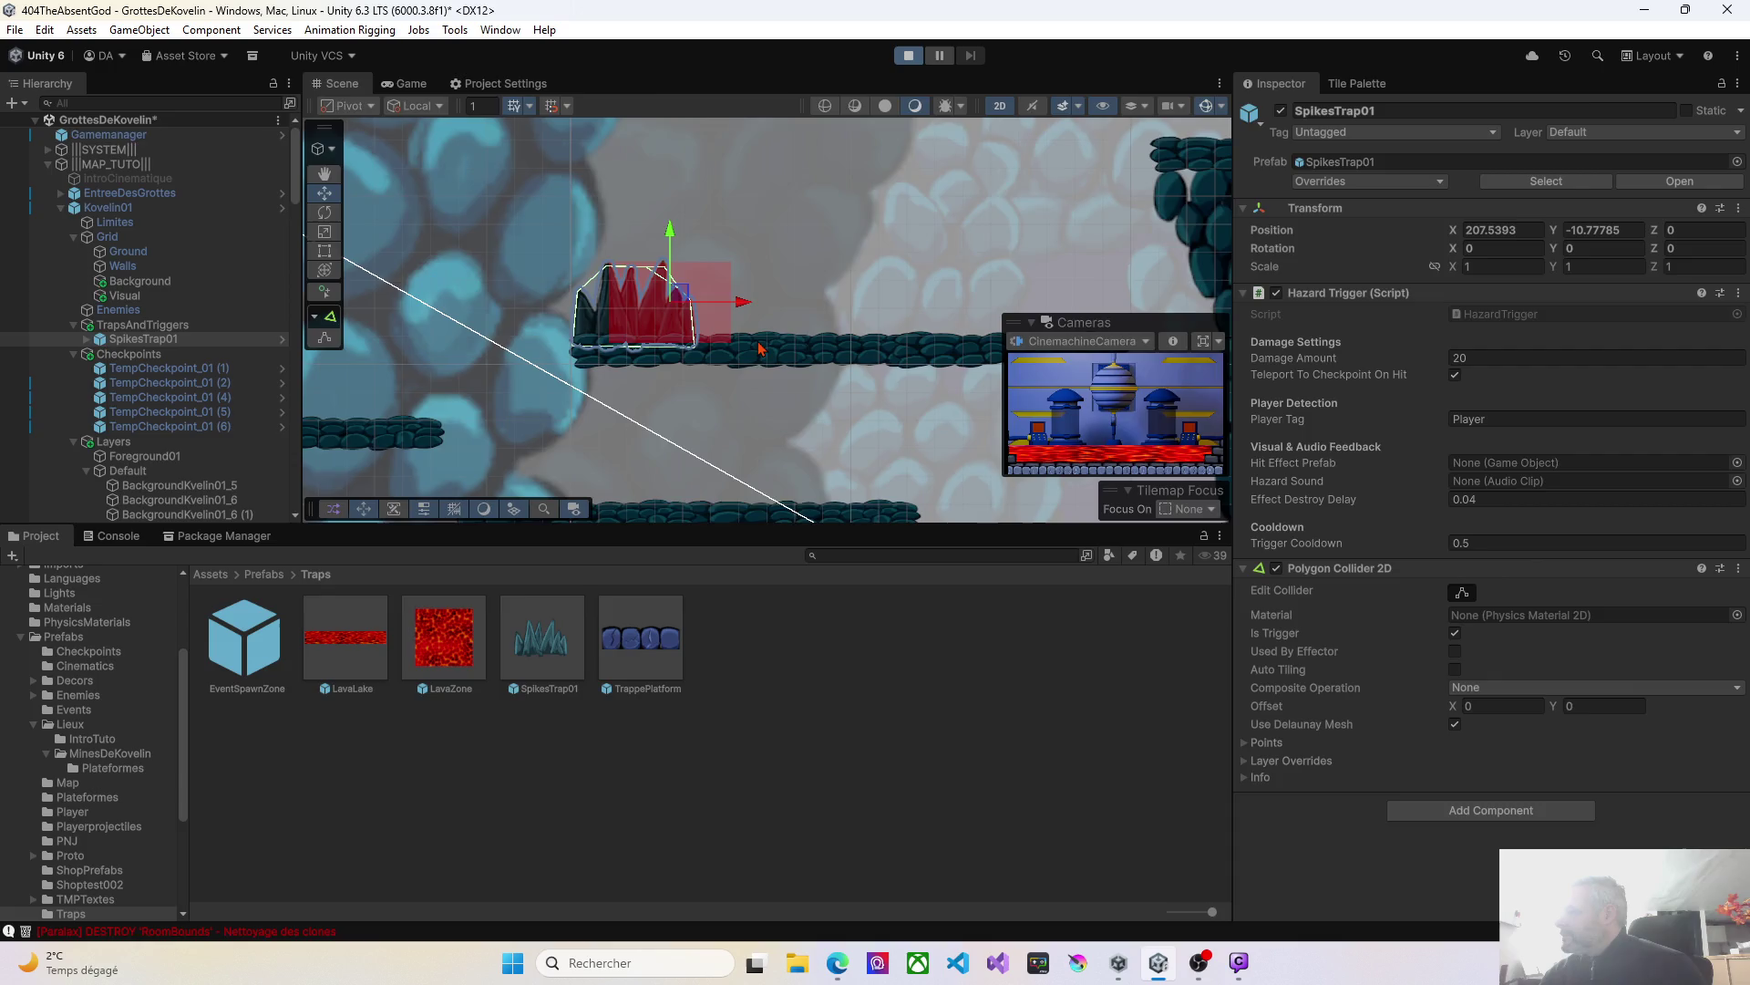
# Select the SpikesTrap01 prefab, then run and jump the character onto the spikes to lose health.
pyautogui.click(575, 640)
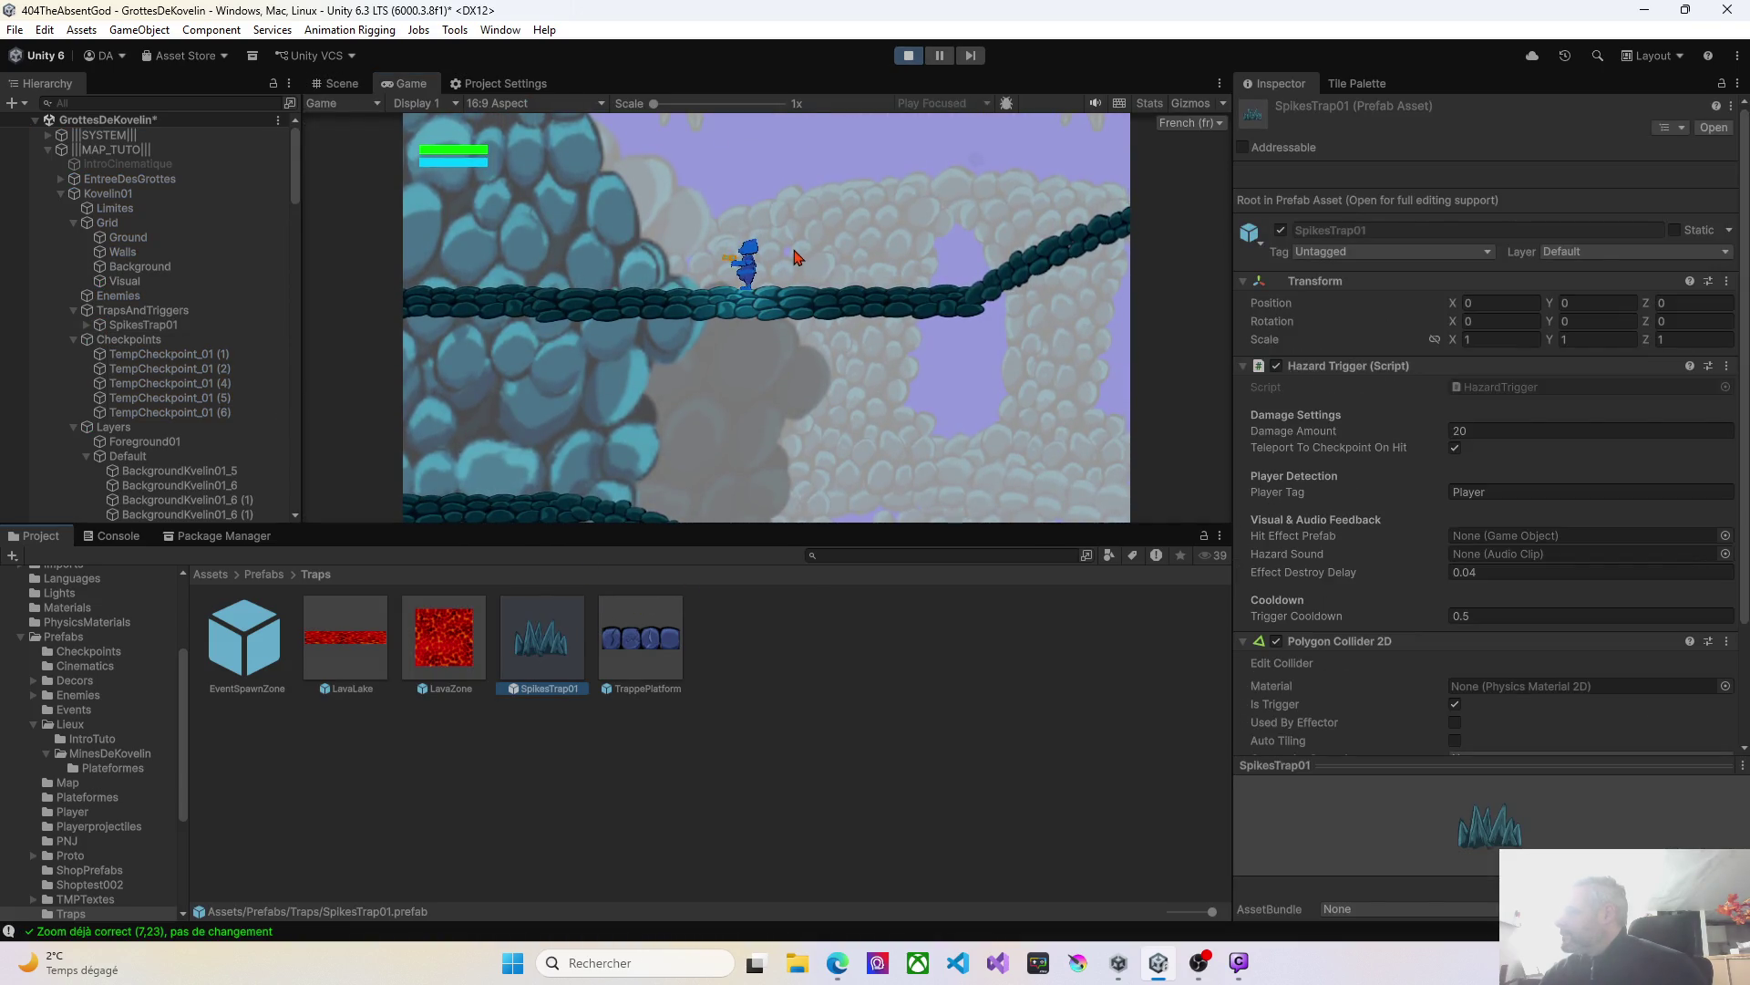
pyautogui.press('x')
pyautogui.press('Left')
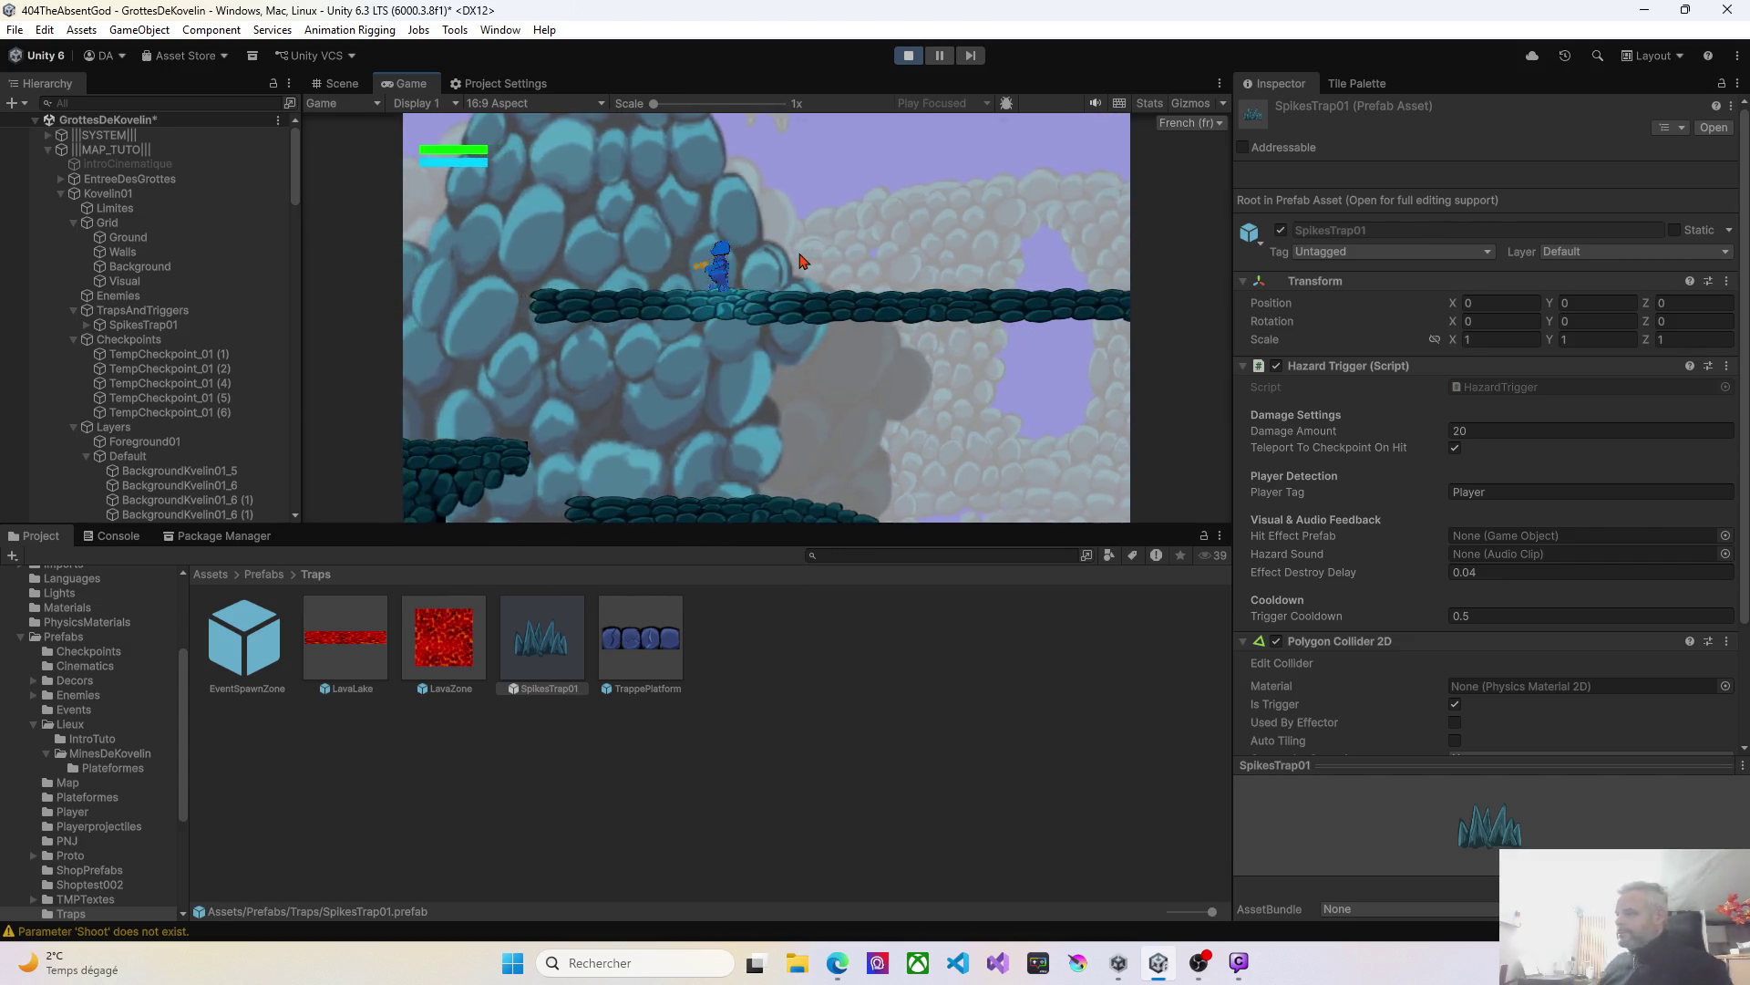
pyautogui.press('space')
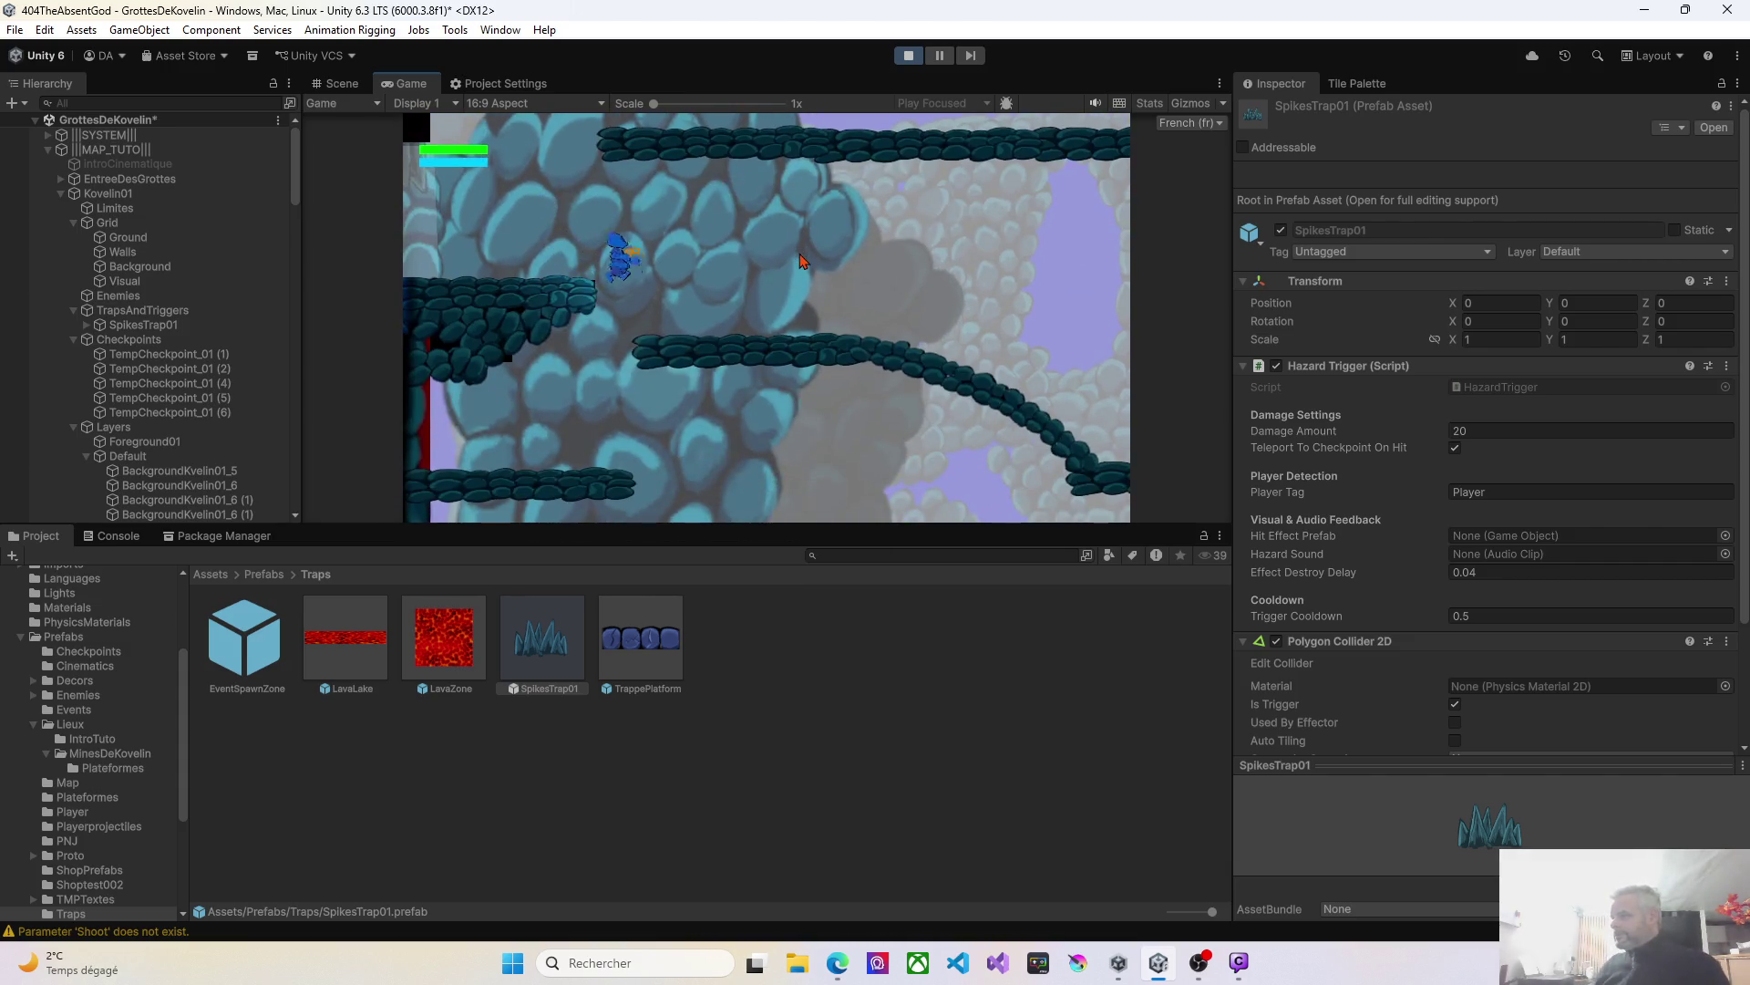
pyautogui.press('Right')
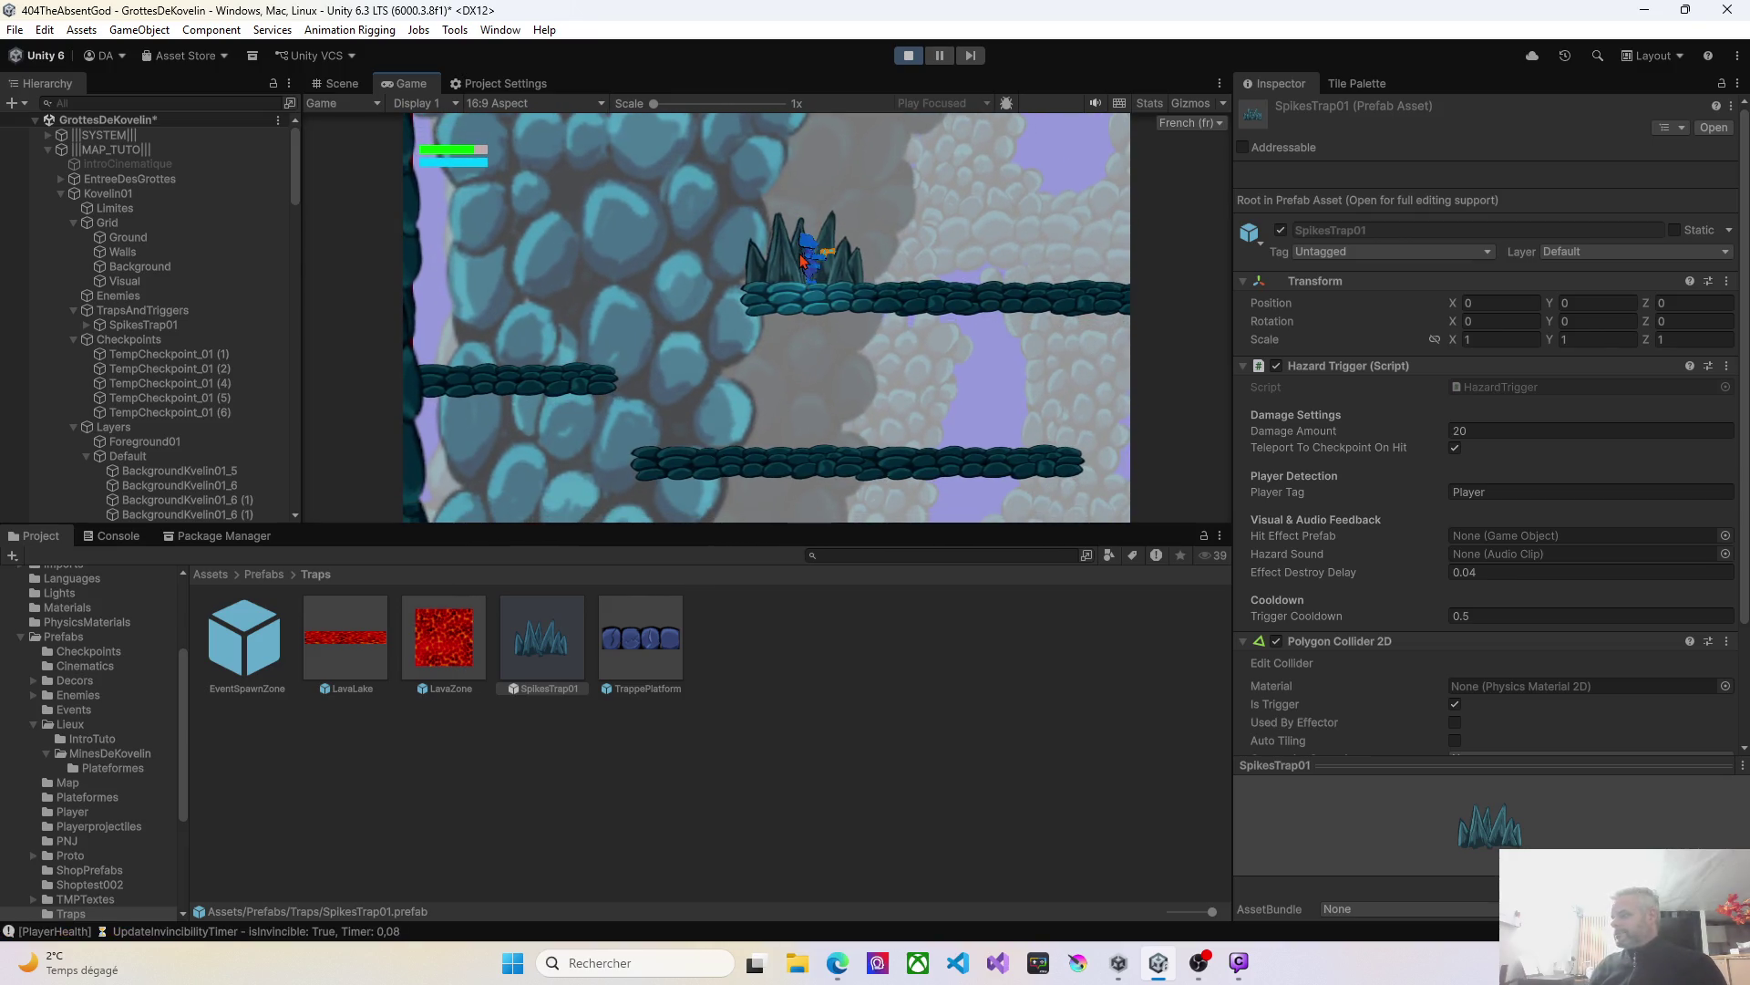
pyautogui.press('Right')
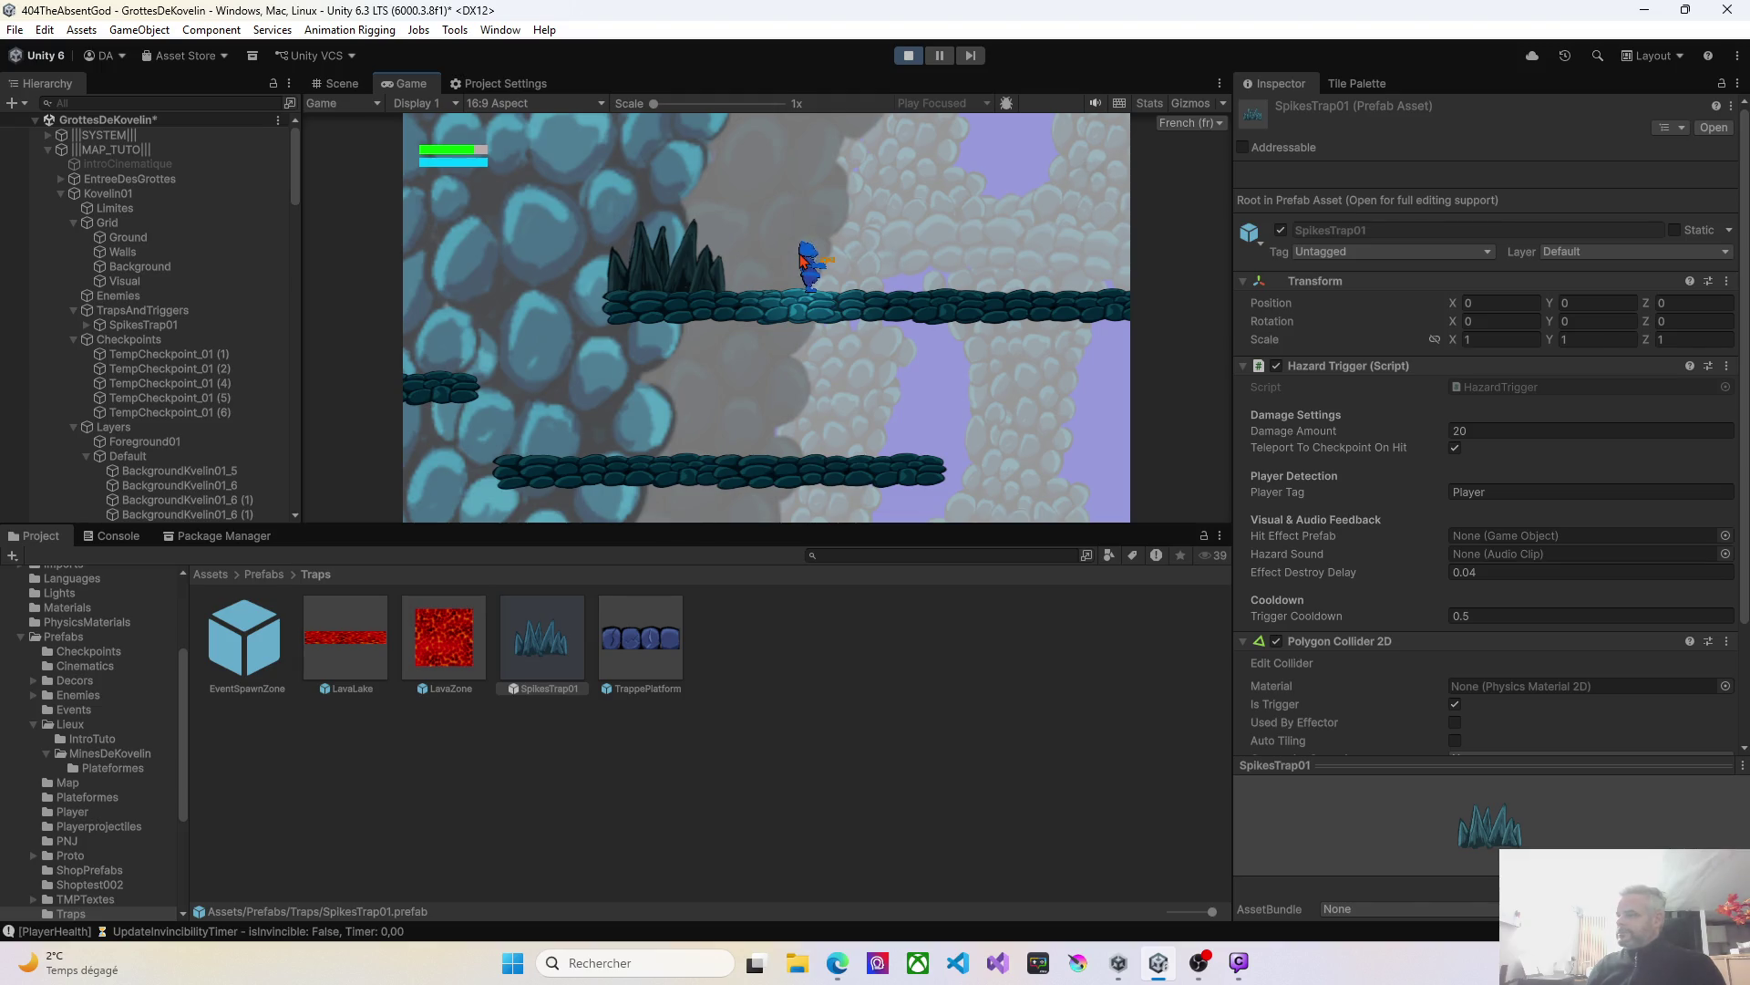
pyautogui.press('Left')
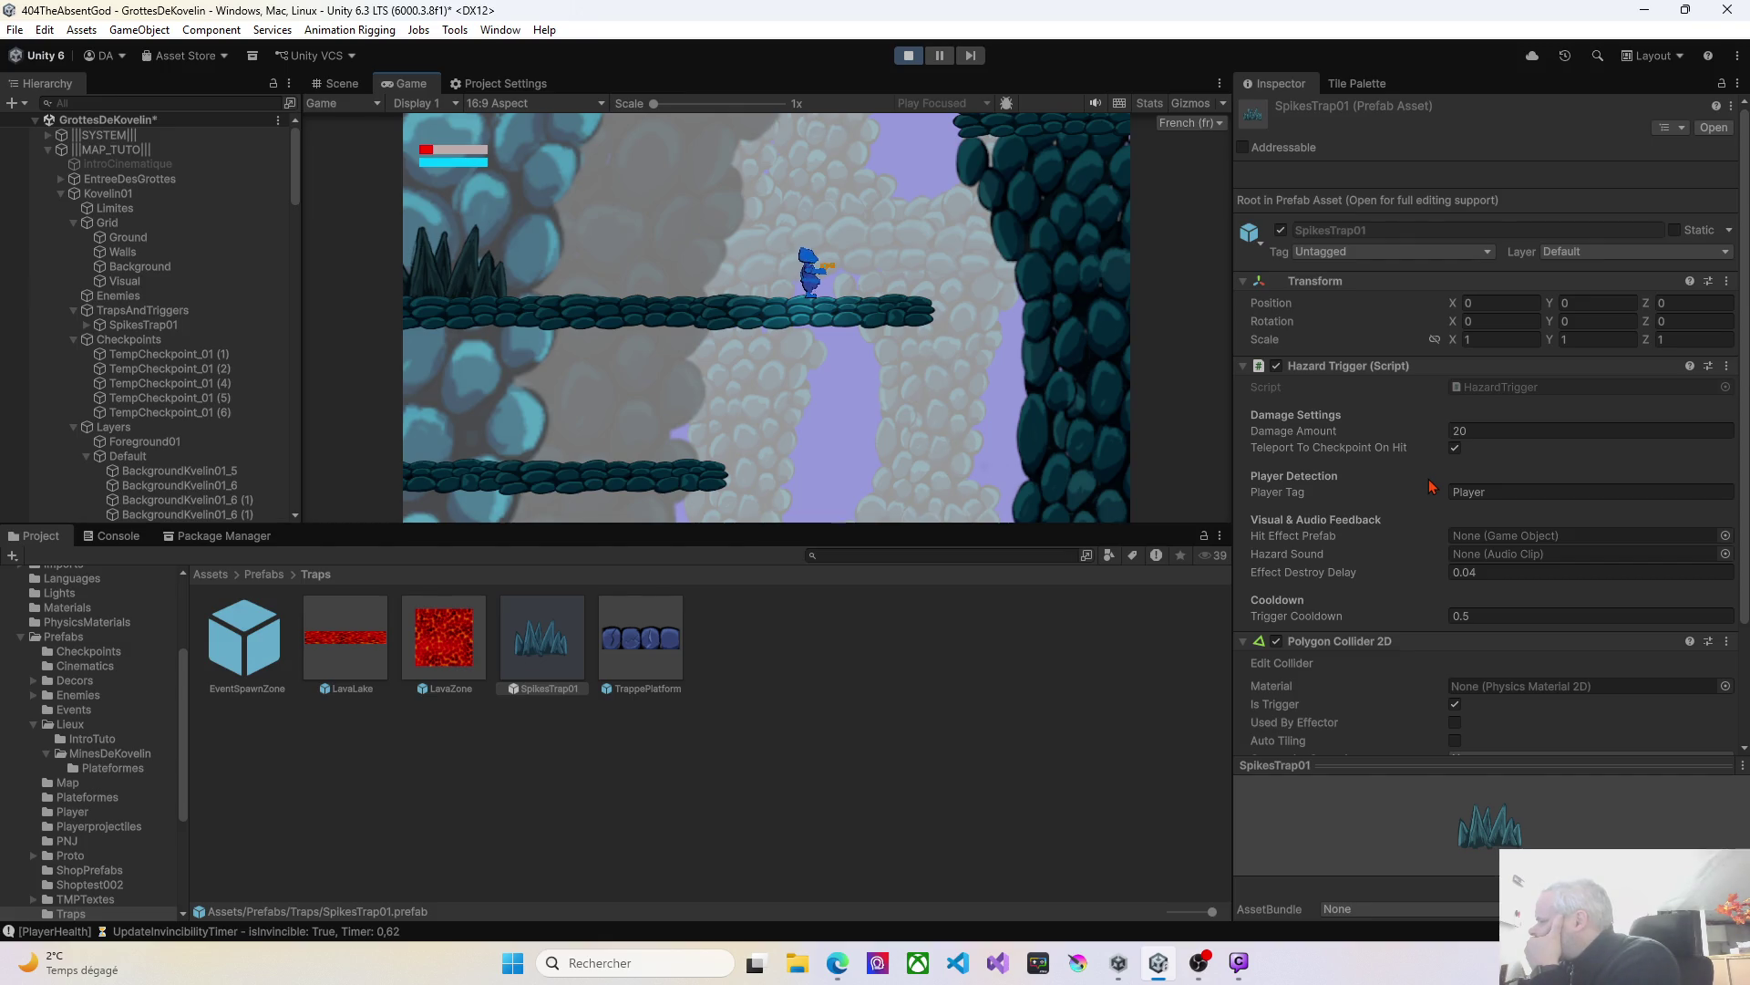
# Compare LavaZone's 10-damage Hazard Trigger with SpikesTrap01's 20-damage, teleport-on-hit settings.
pyautogui.click(463, 671)
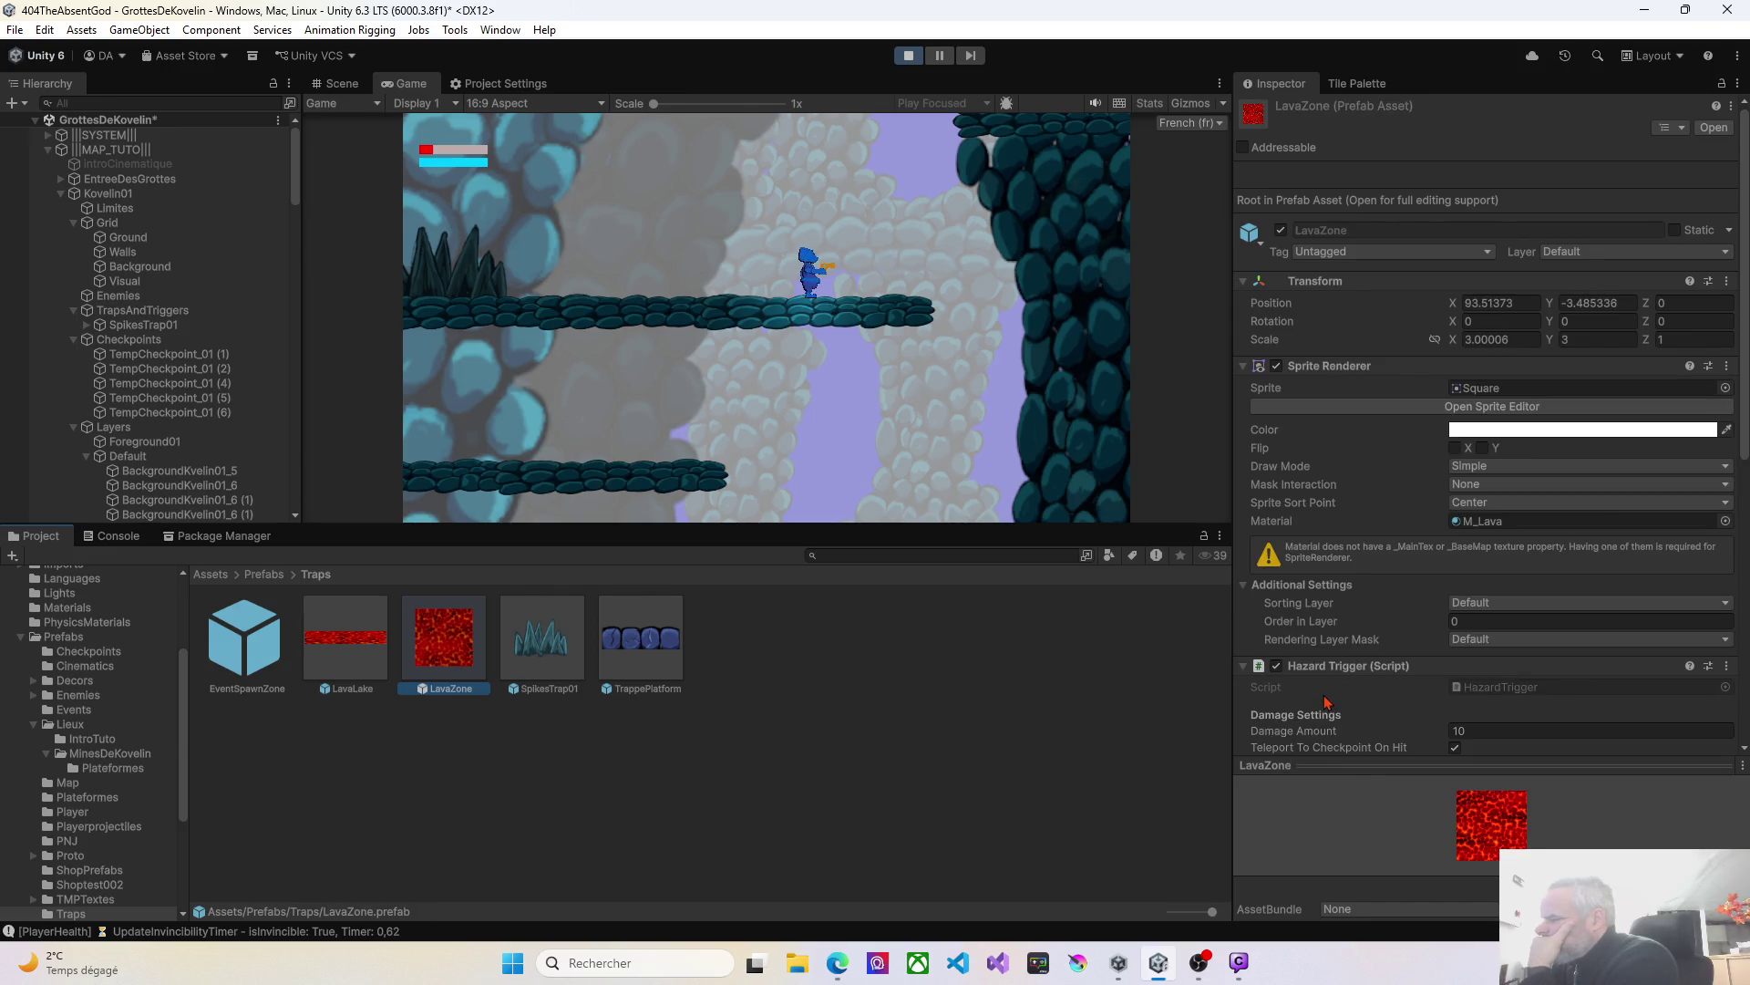
pyautogui.scroll(-3, 1327, 702)
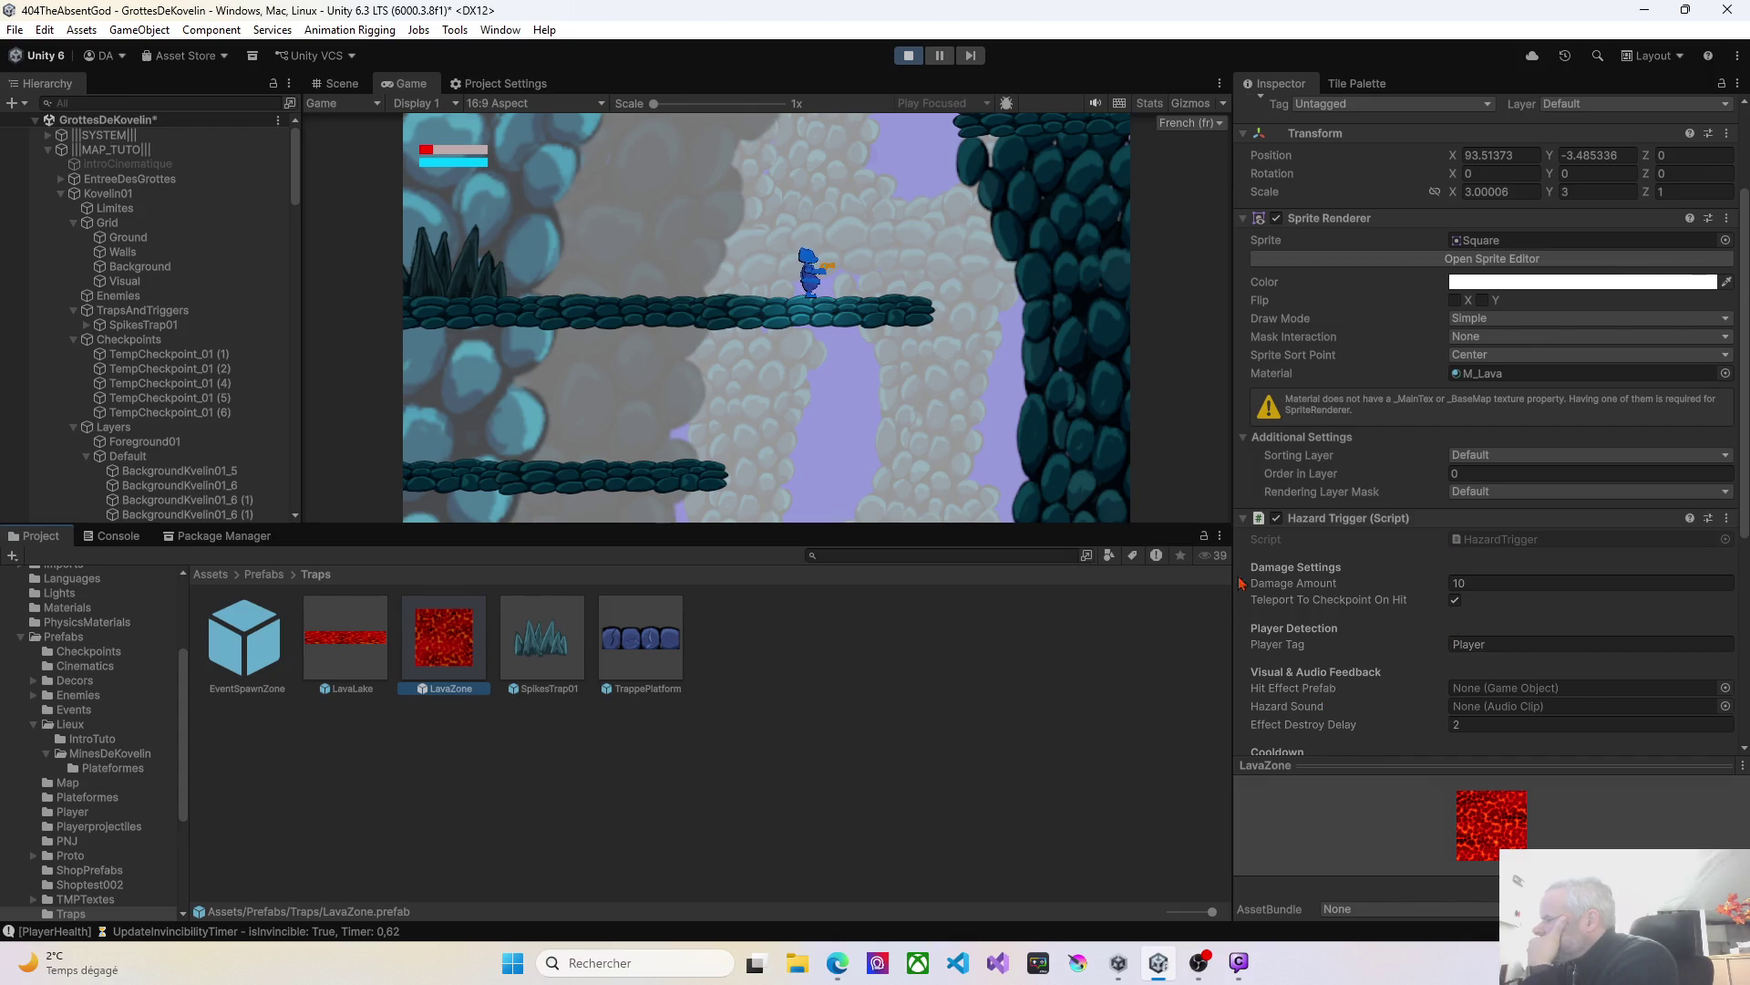
pyautogui.click(519, 657)
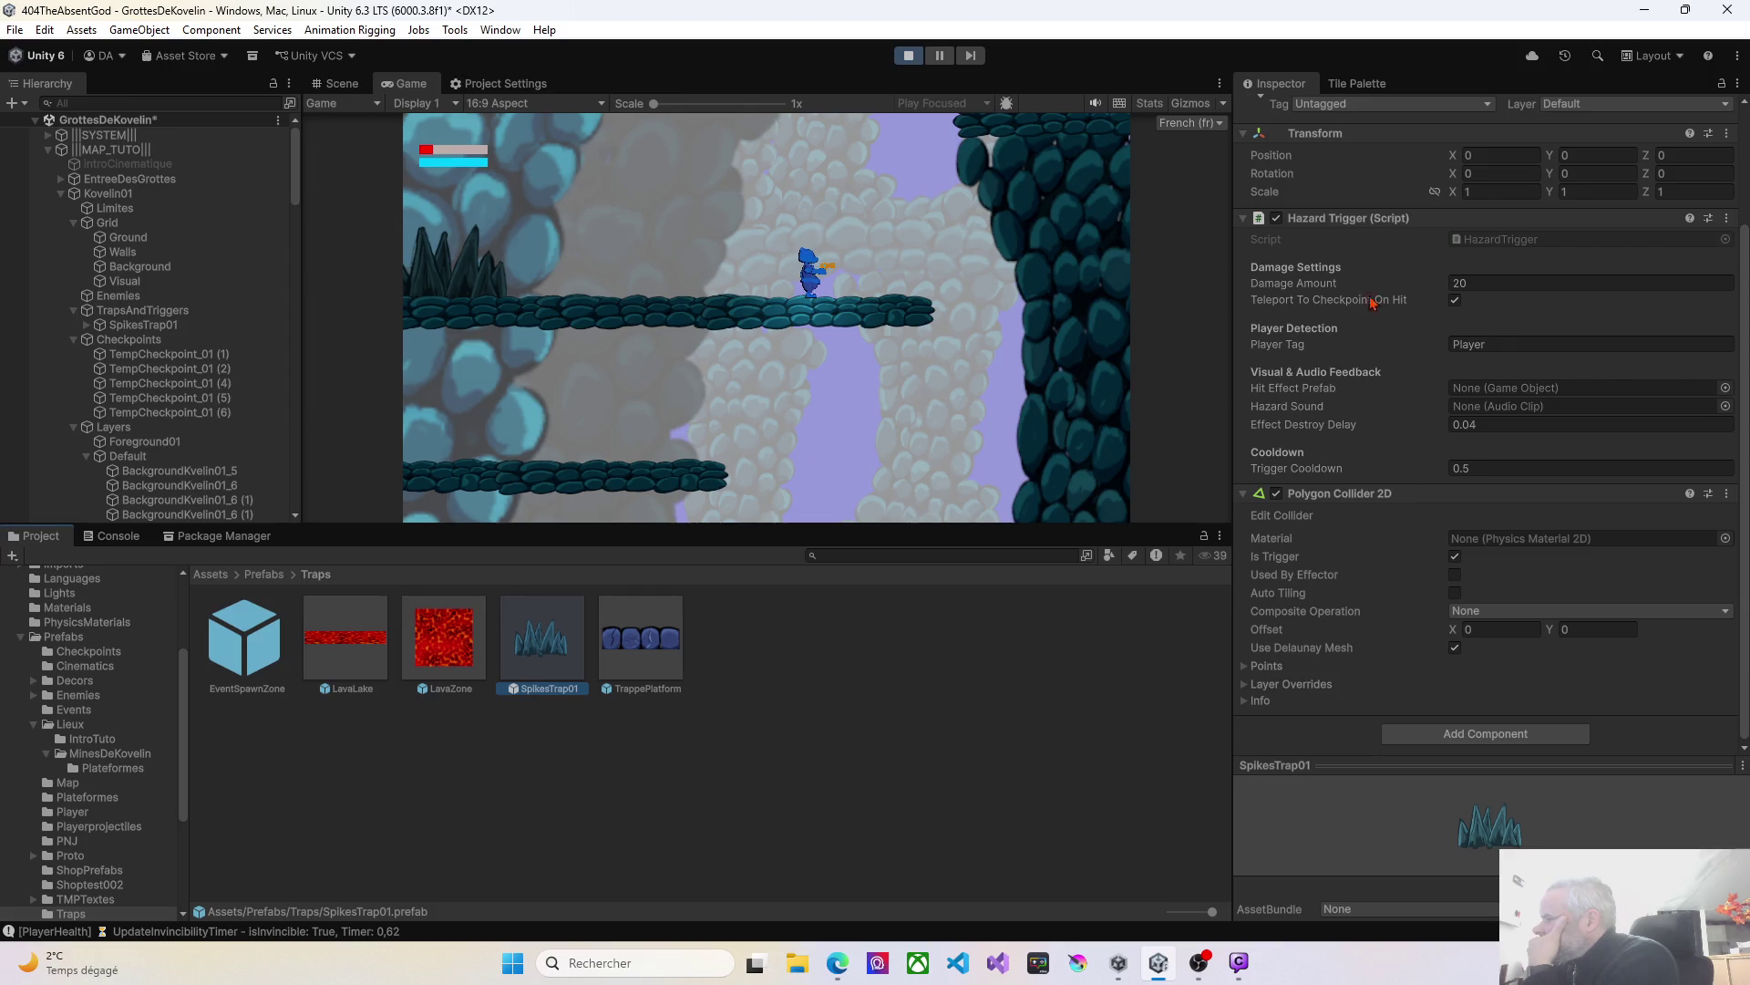
pyautogui.click(443, 668)
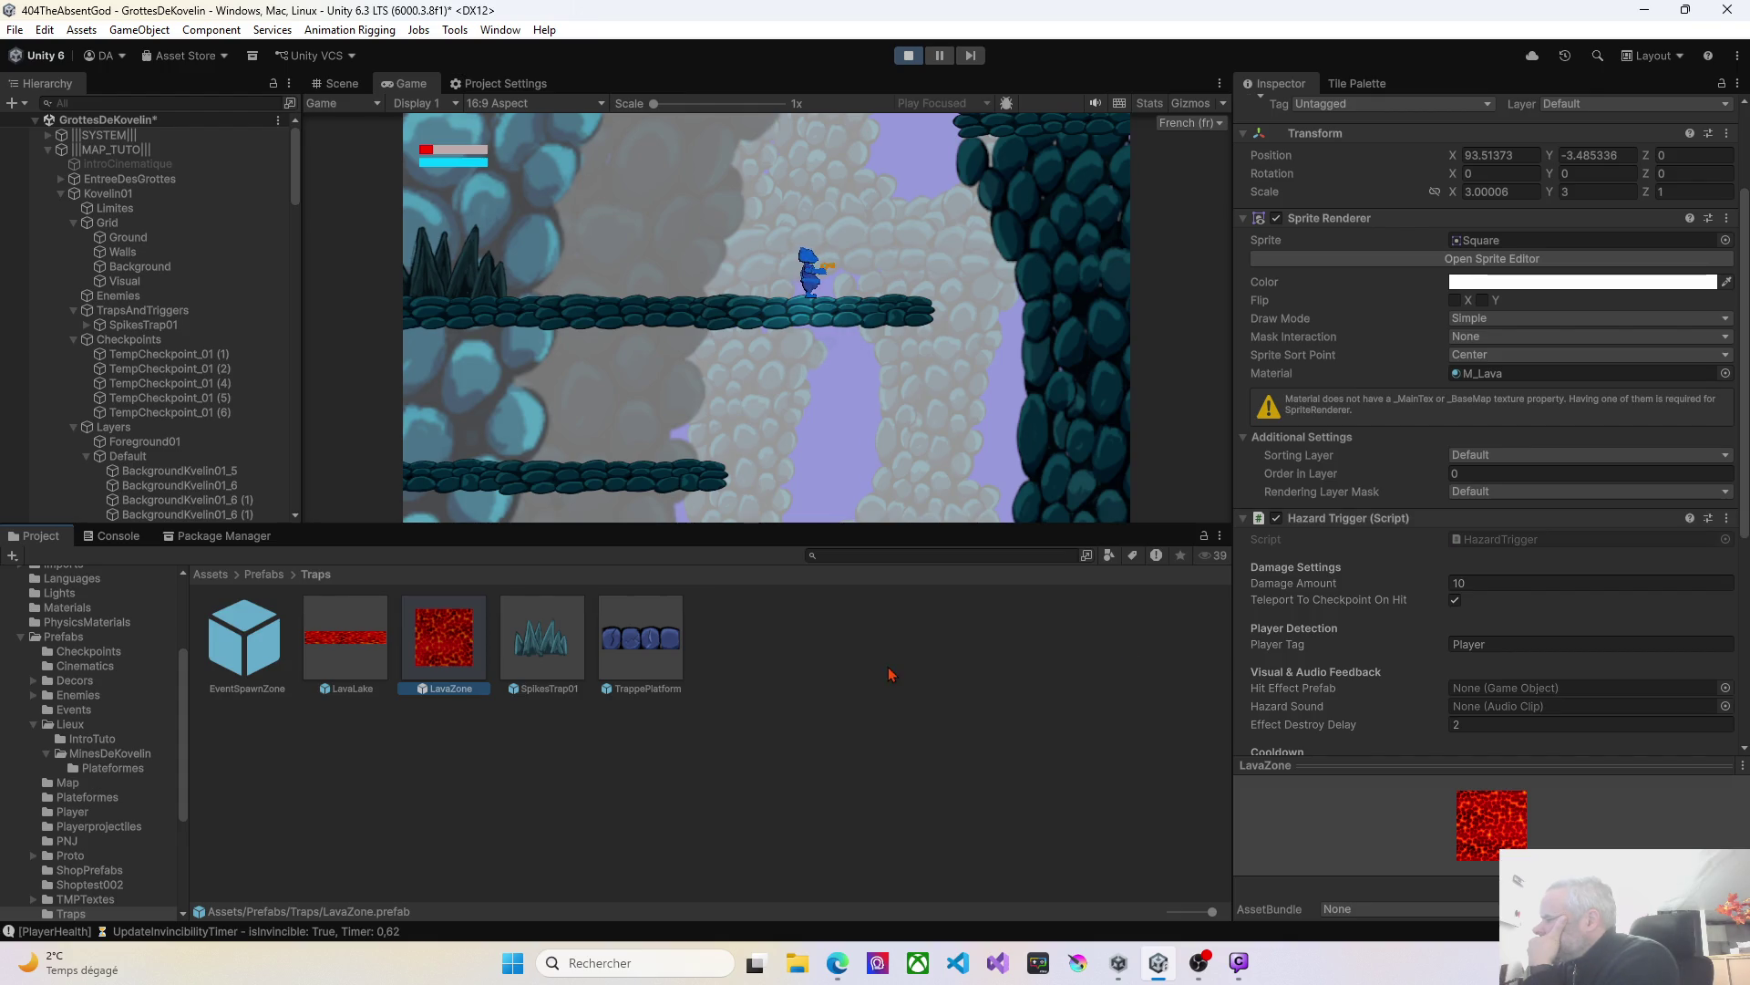
pyautogui.click(557, 657)
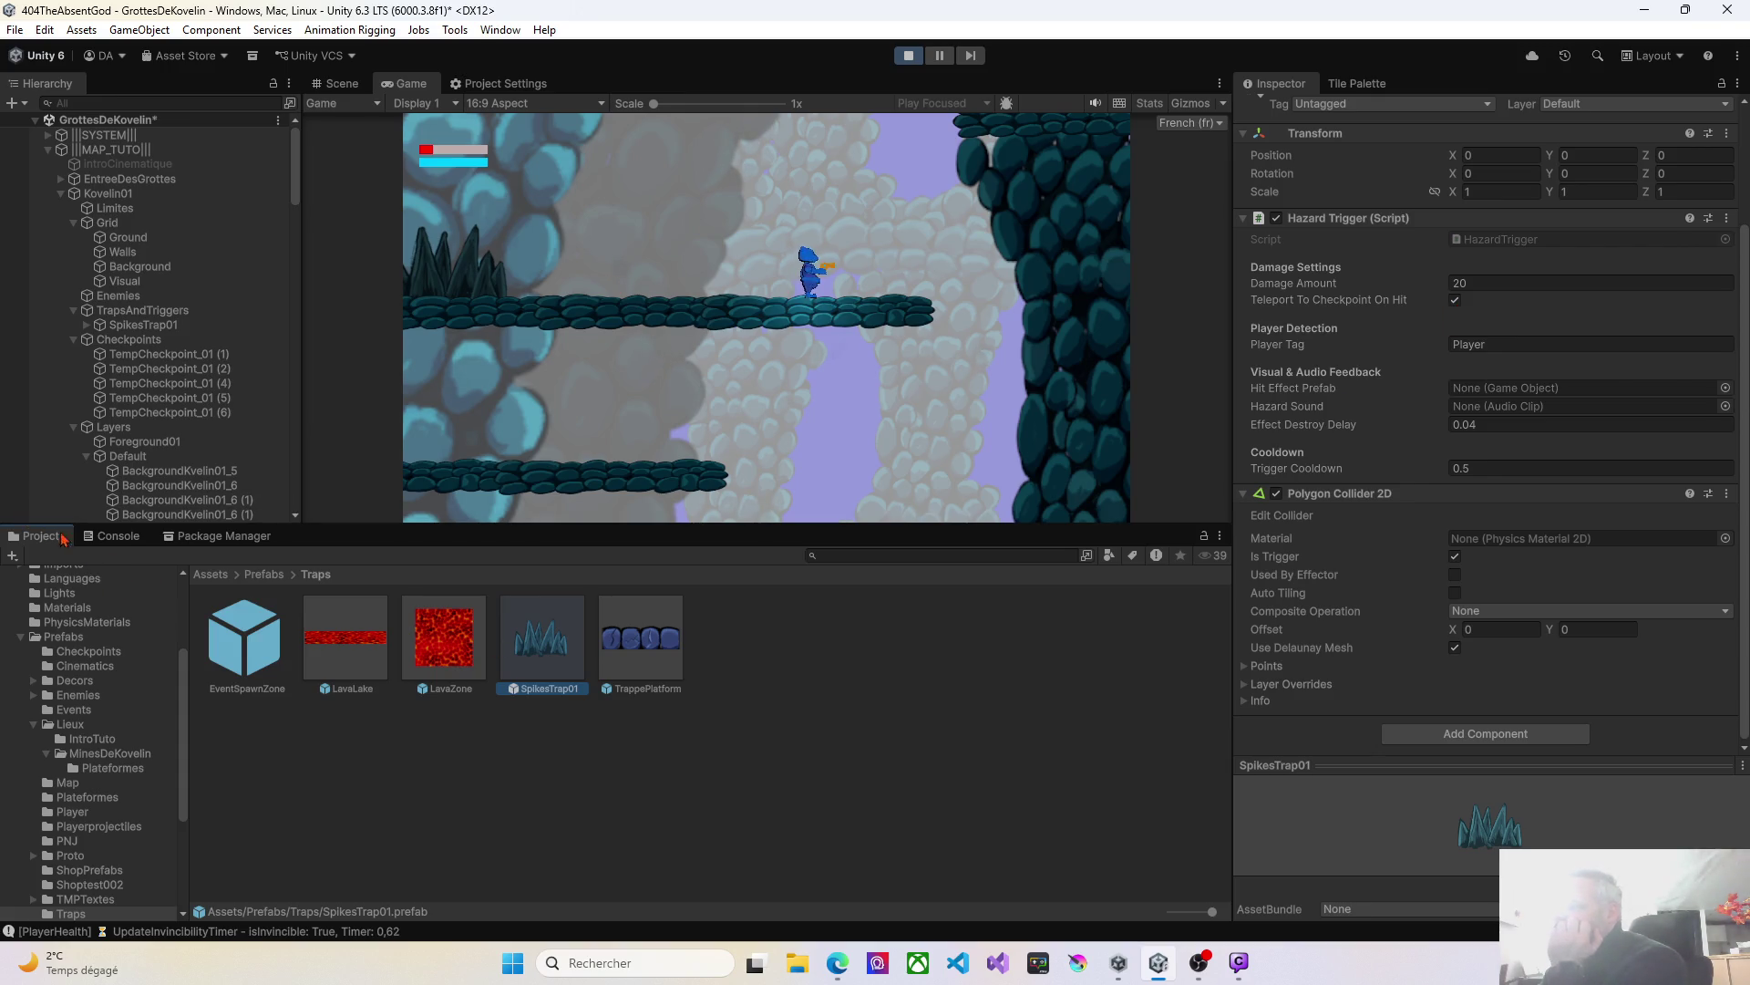
# Inspect the Console's 'Respawn au checkpoint' stack trace at 40/100 health, then walk the player left.
pyautogui.click(111, 536)
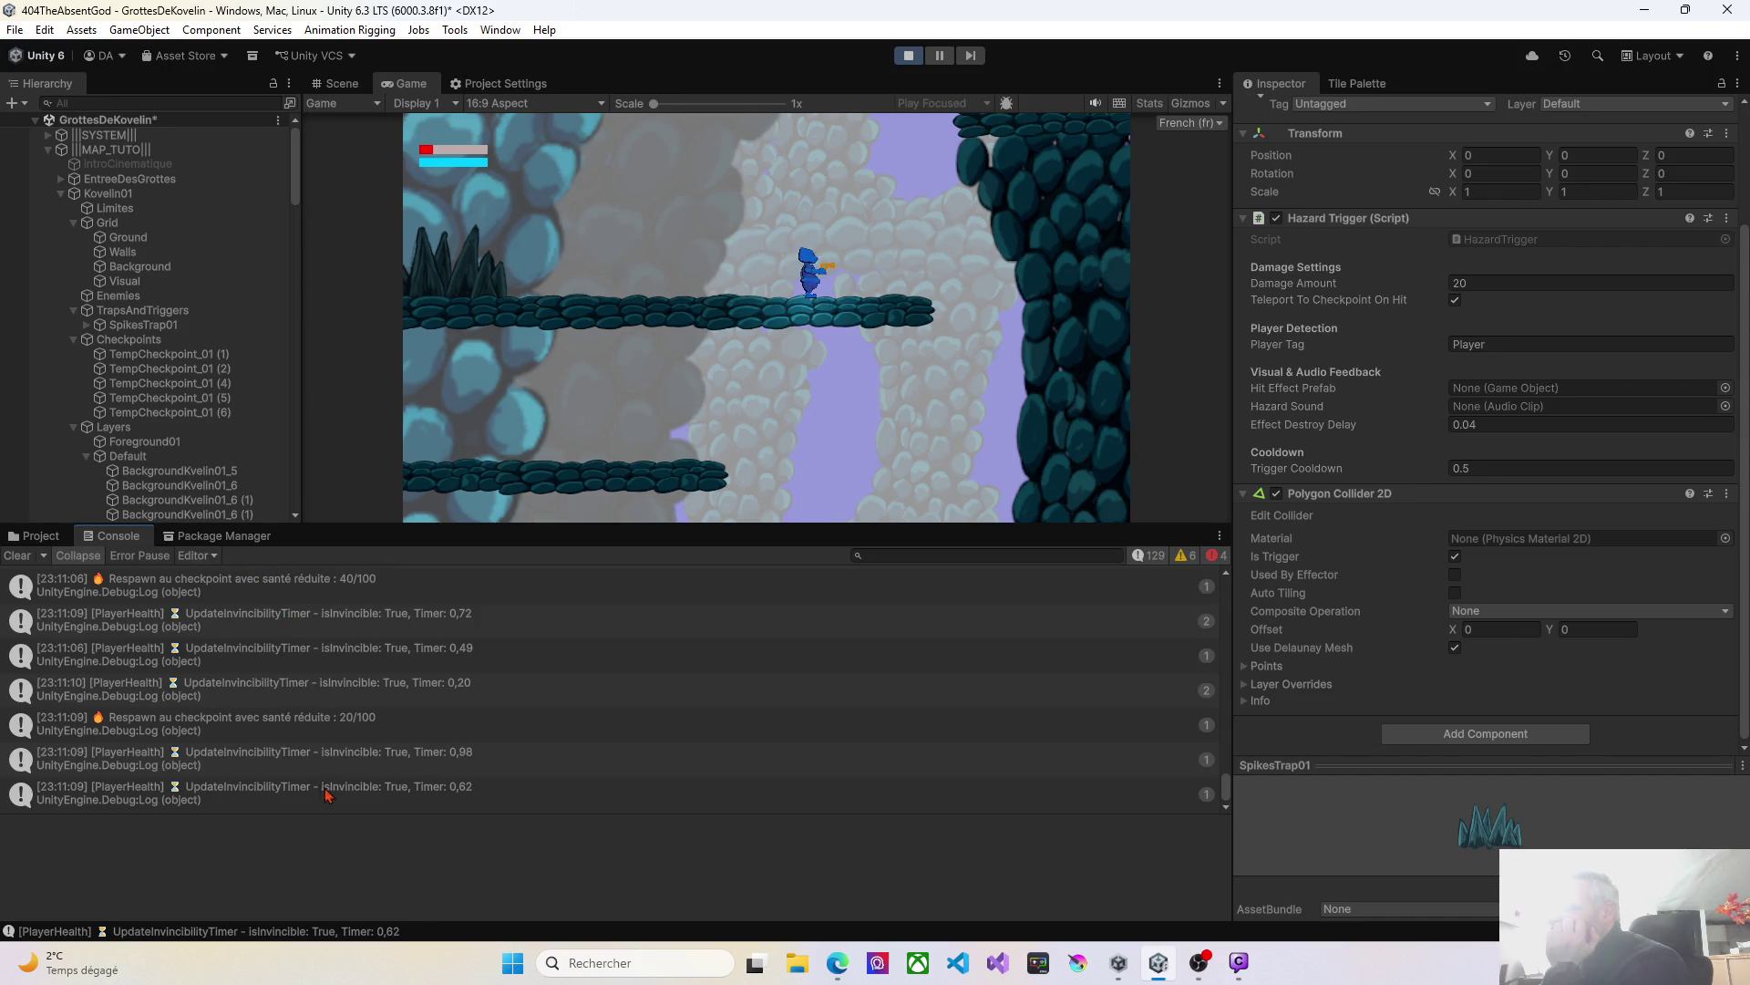
pyautogui.scroll(3, 296, 766)
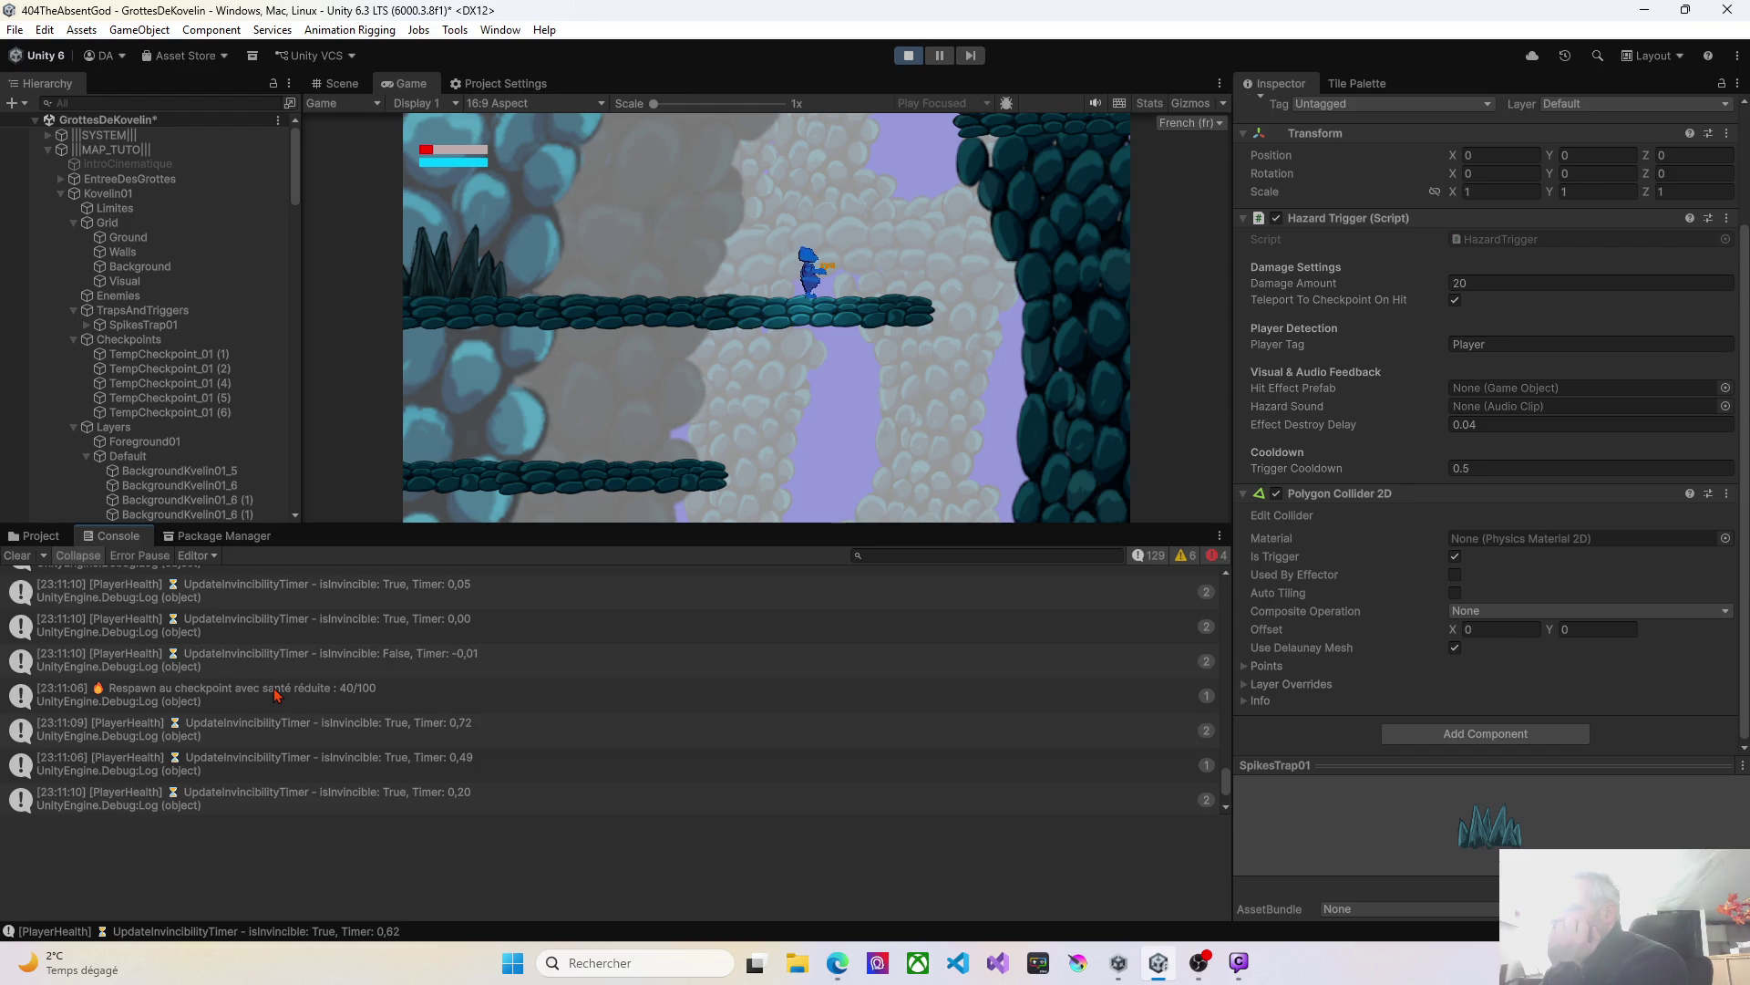
pyautogui.click(277, 696)
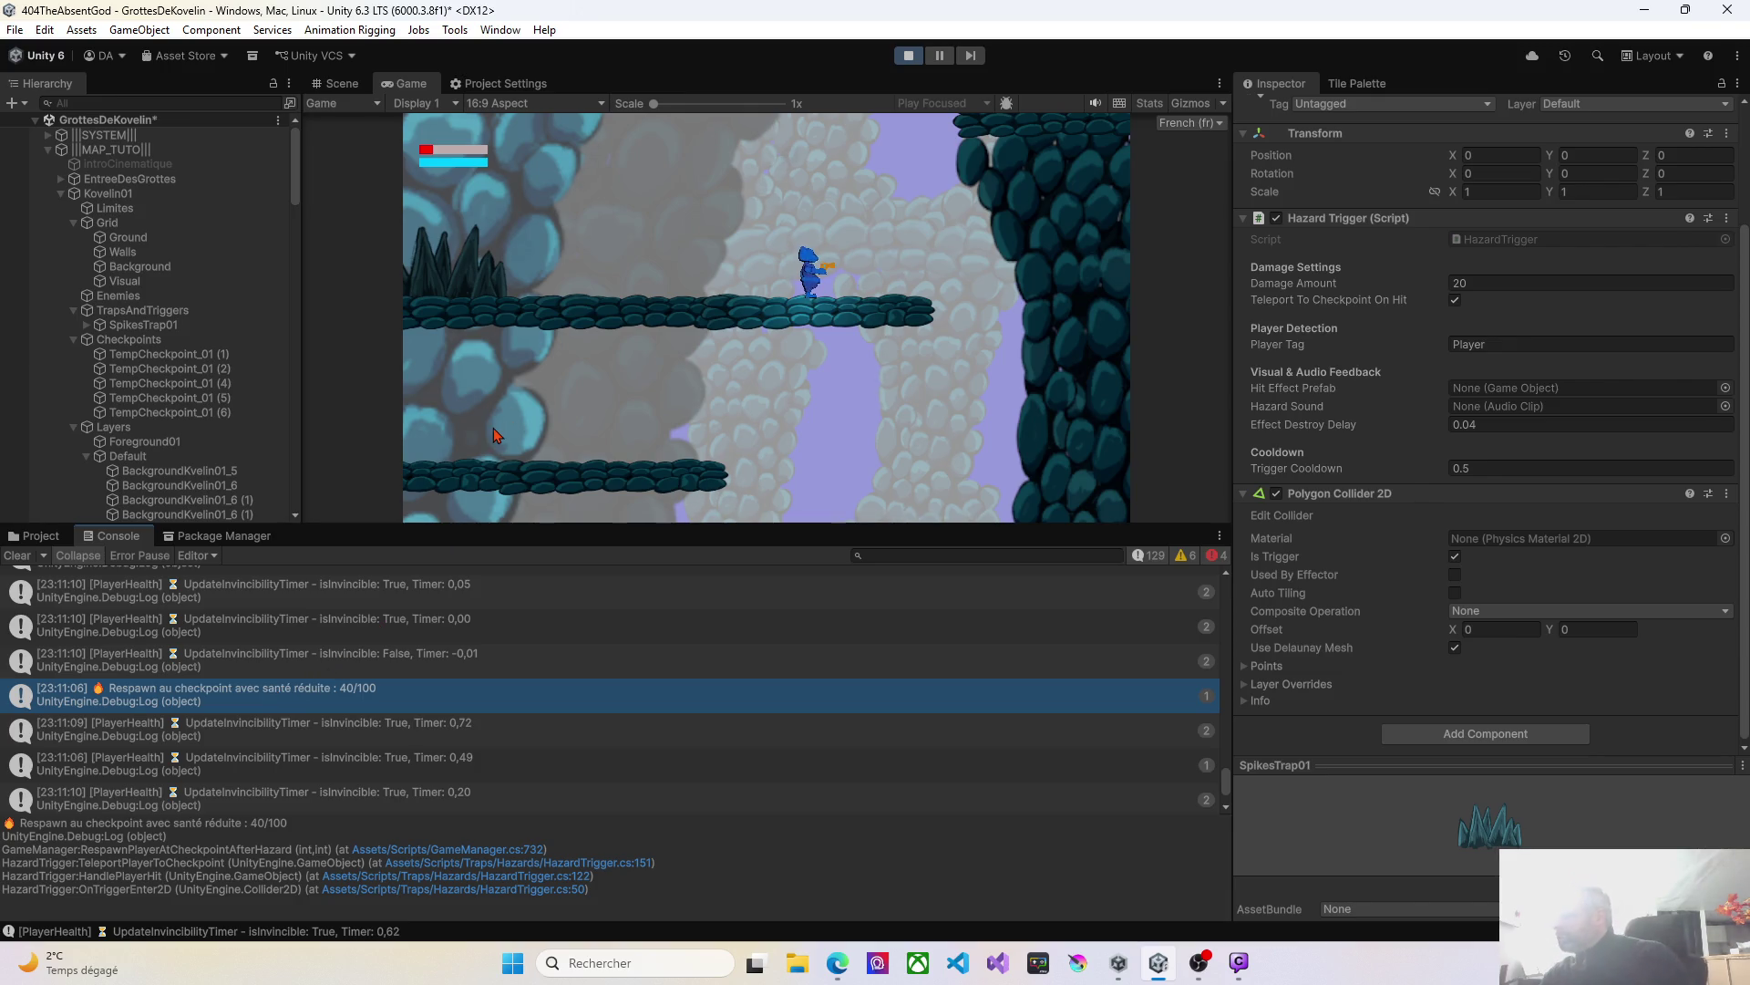
pyautogui.click(686, 395)
pyautogui.press('Left')
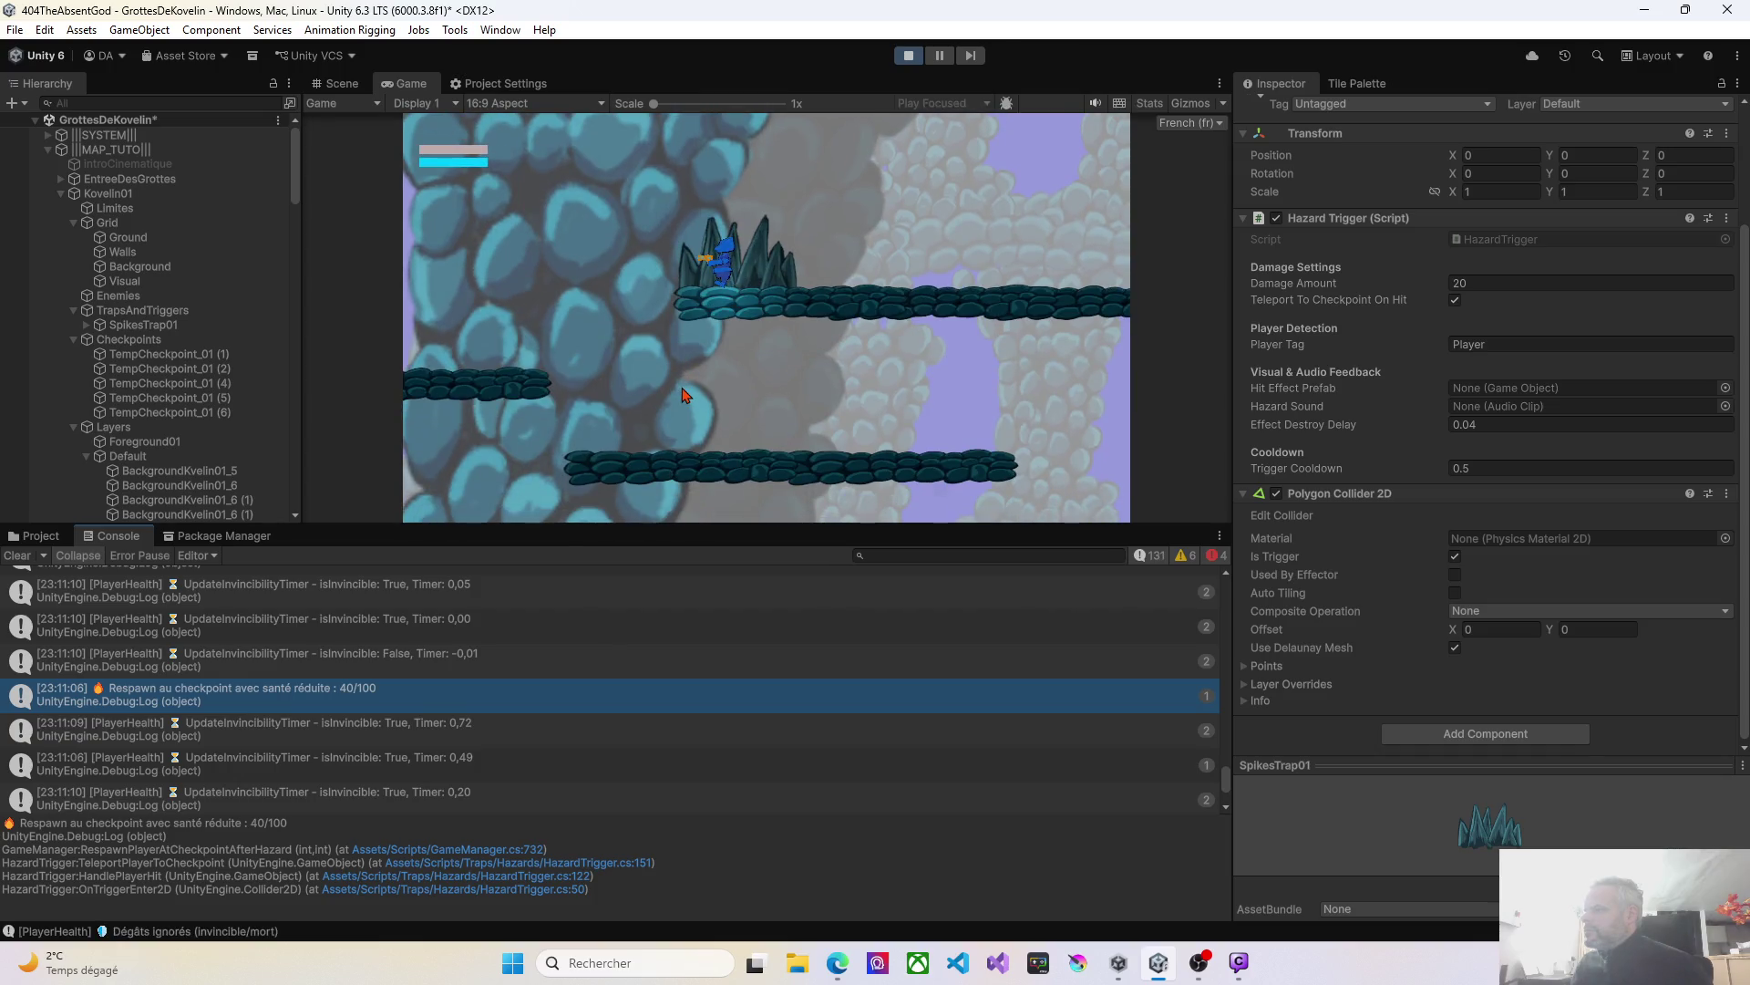
# Run right along the cave floor, clear the Console log, and reach the new temporary checkpoint.
pyautogui.press('Right')
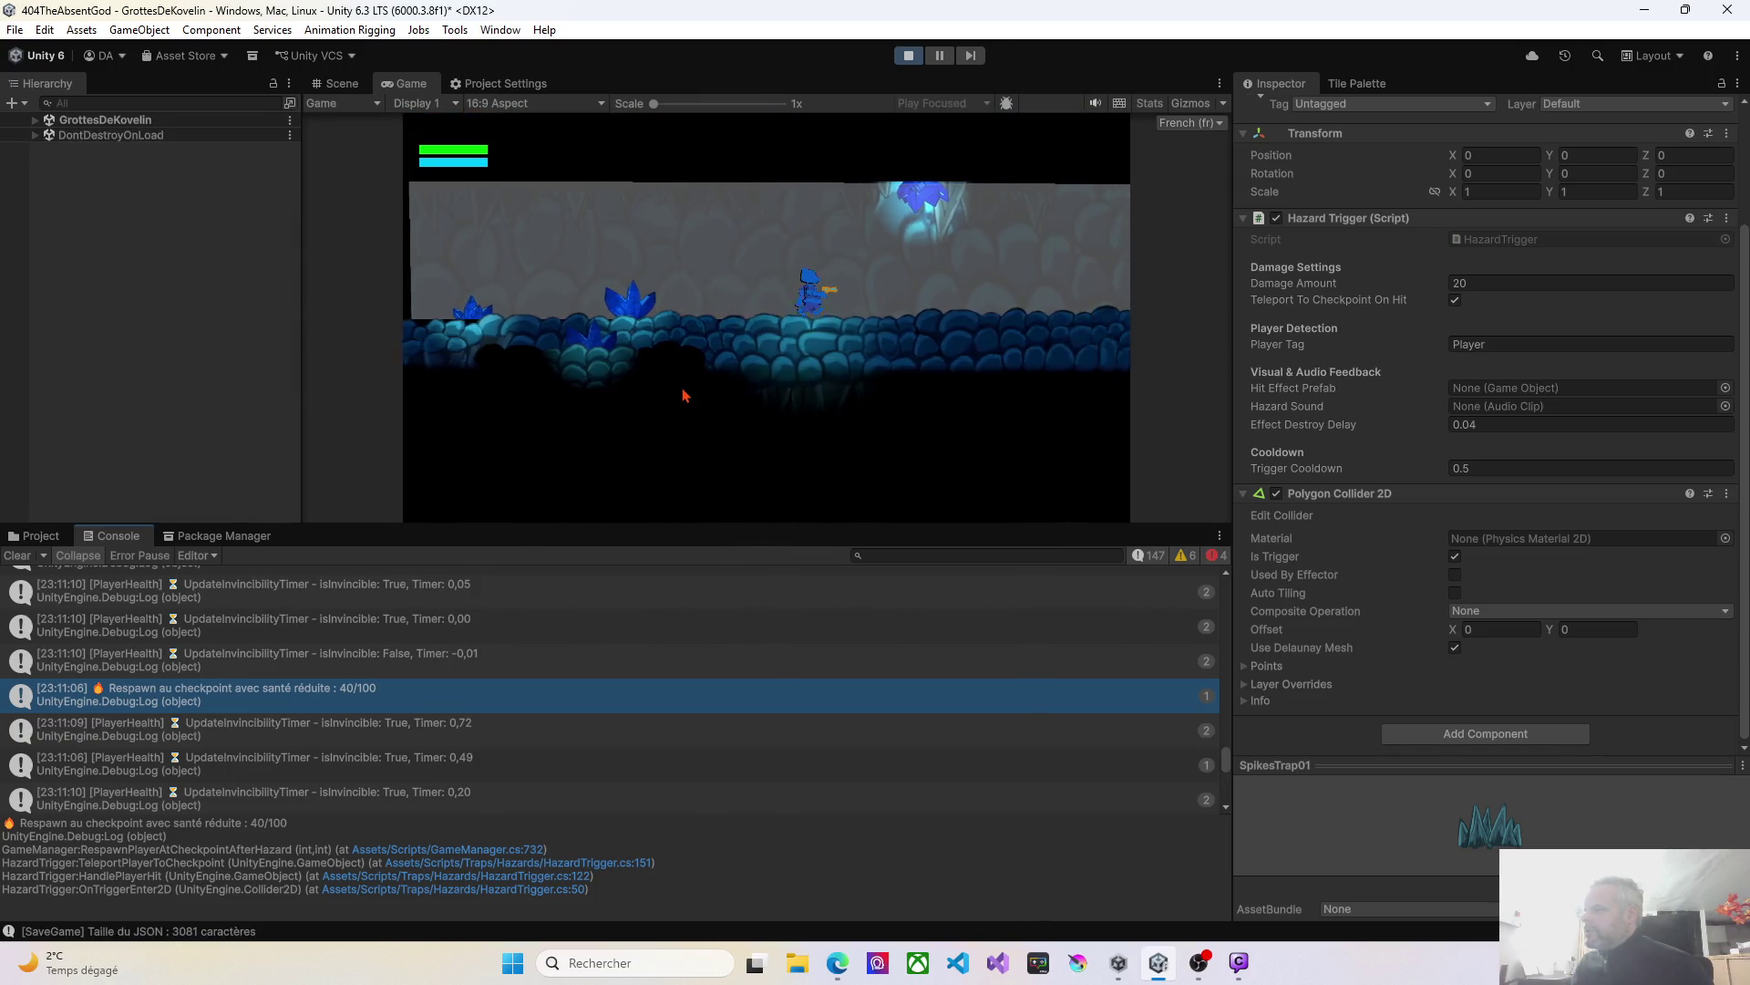
pyautogui.press('Right')
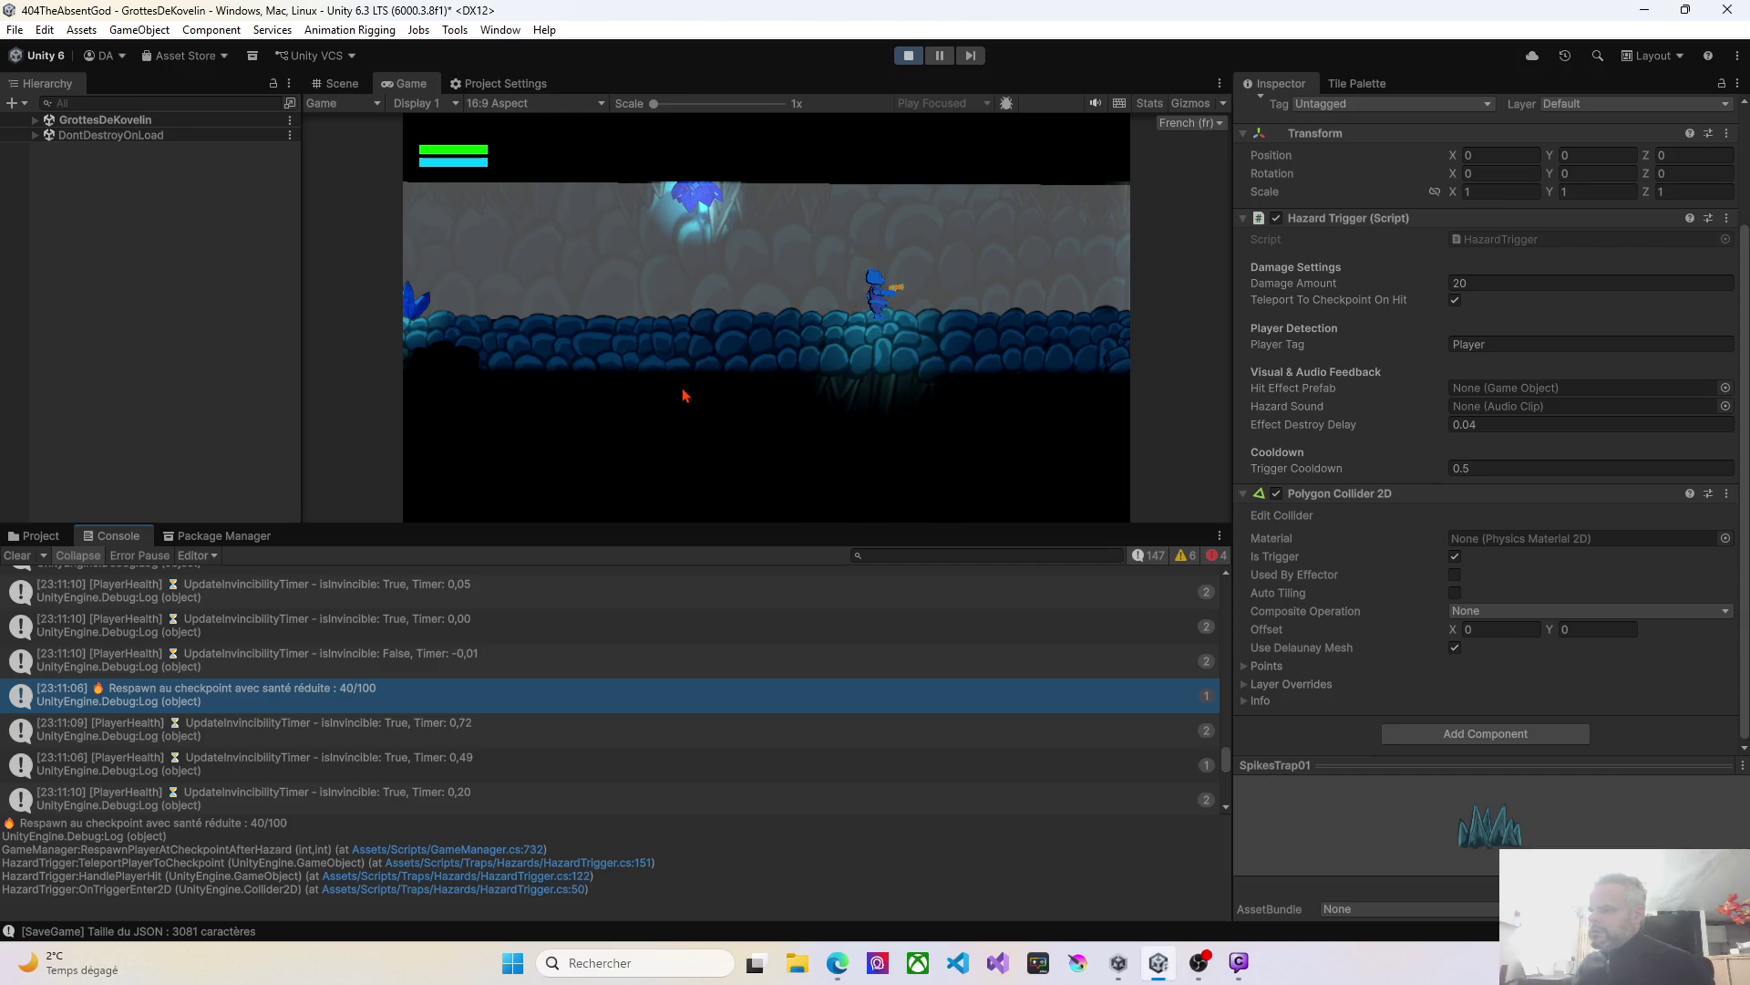
pyautogui.click(13, 556)
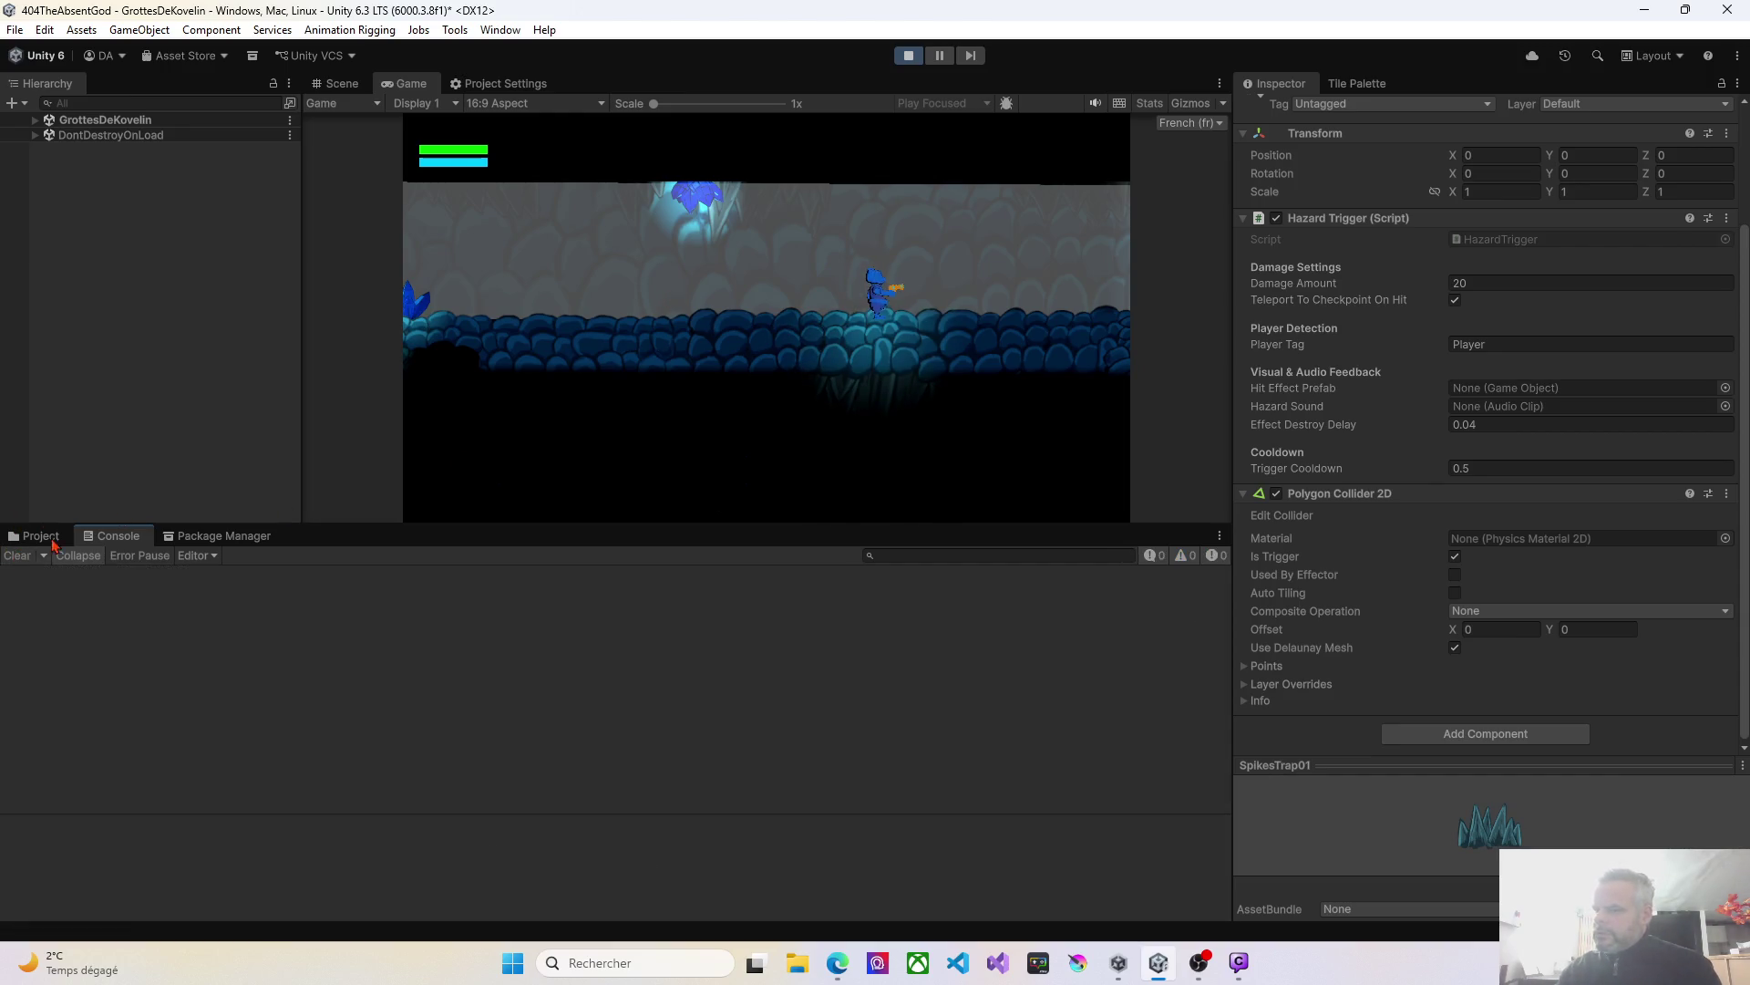
pyautogui.press('Right')
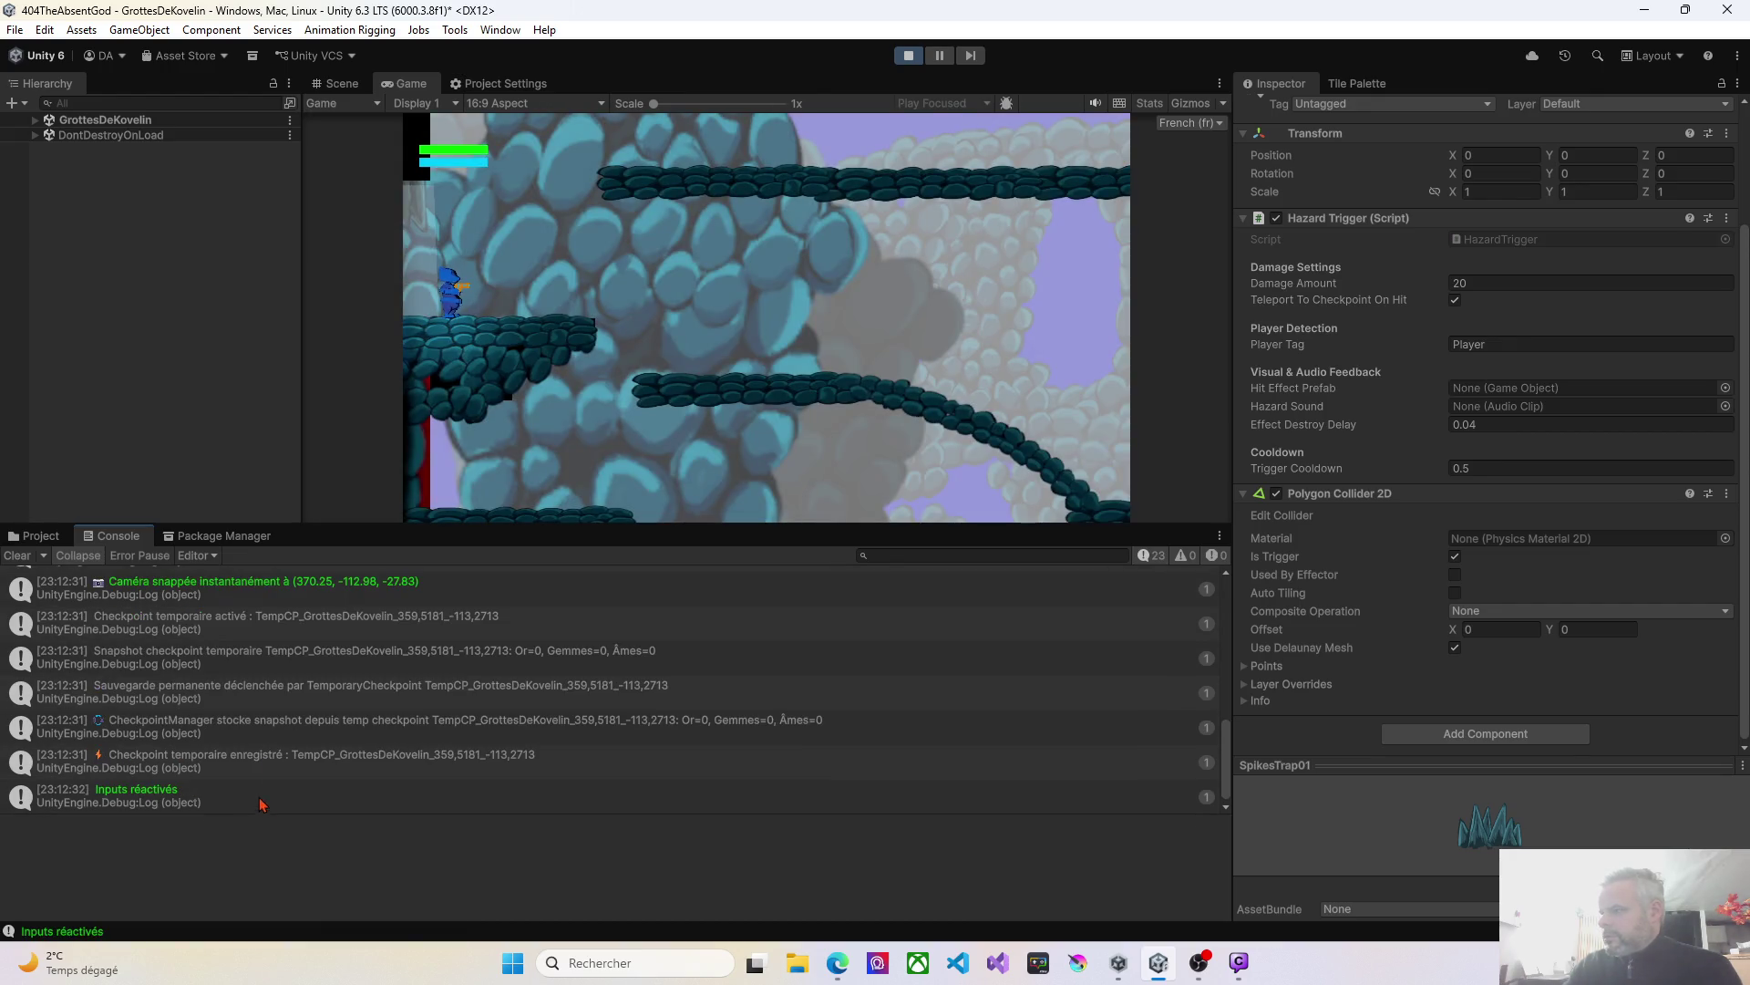
# Drop the player off the checkpoint ledge onto the spikes, triggering a respawn with 40/100 health.
pyautogui.press('Right')
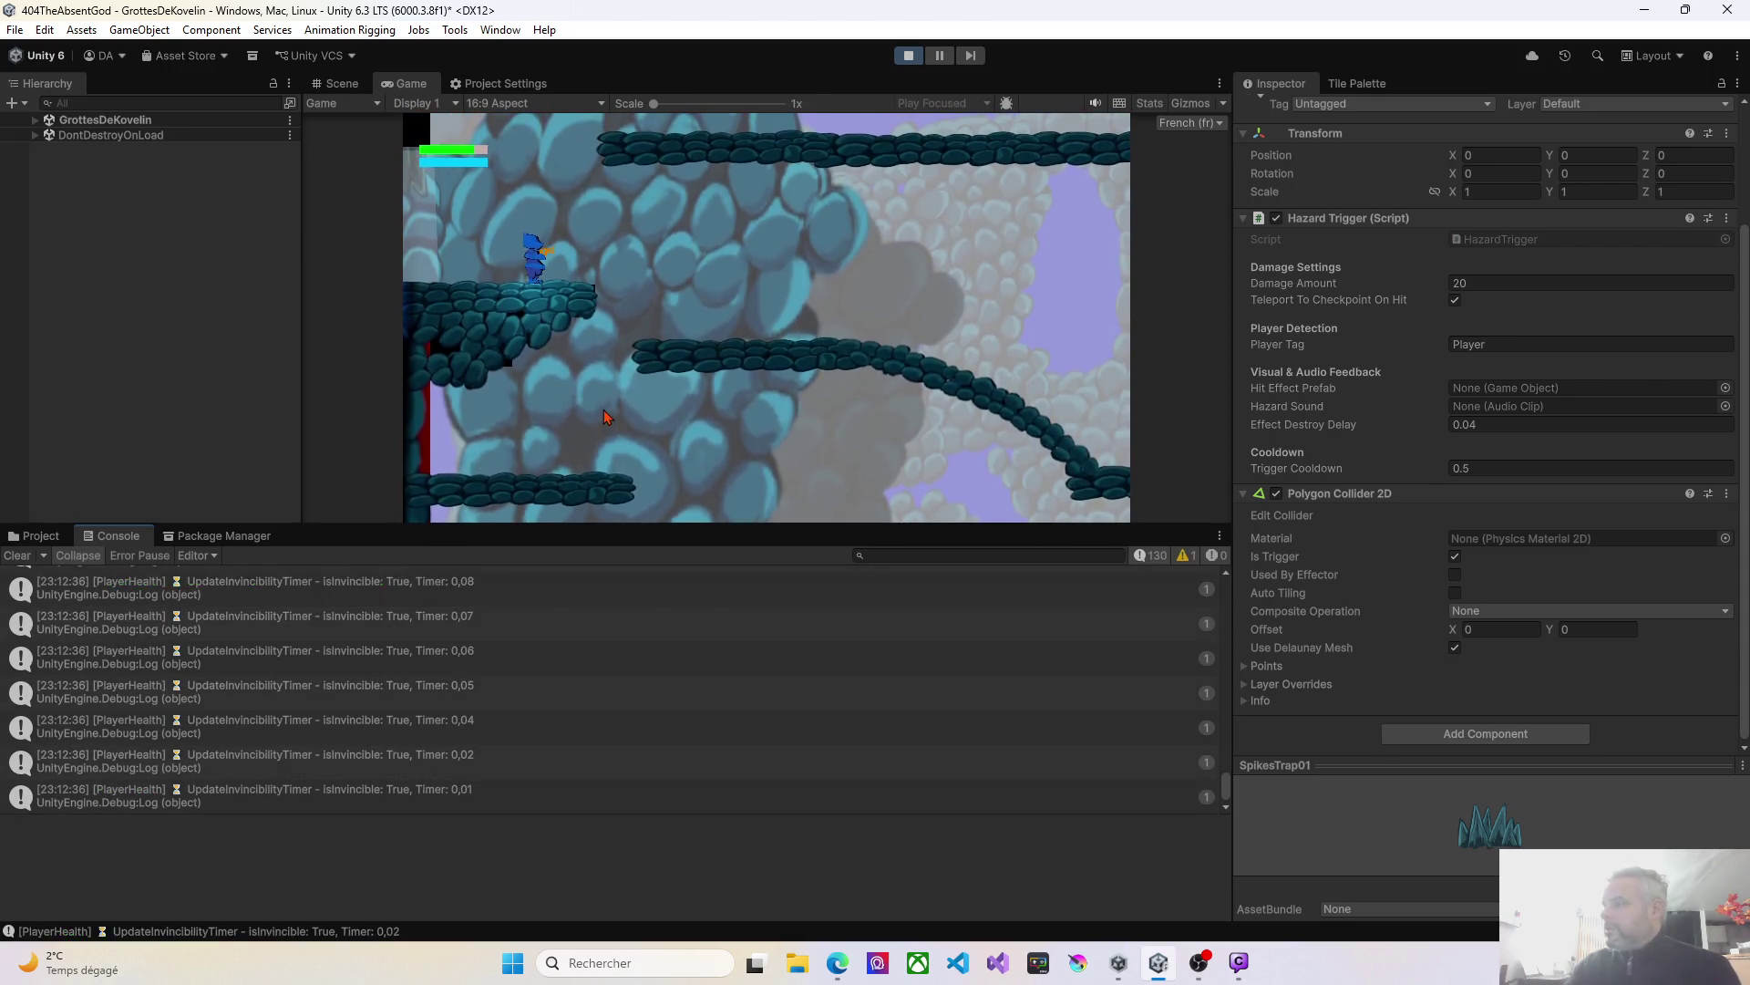
pyautogui.press('Right')
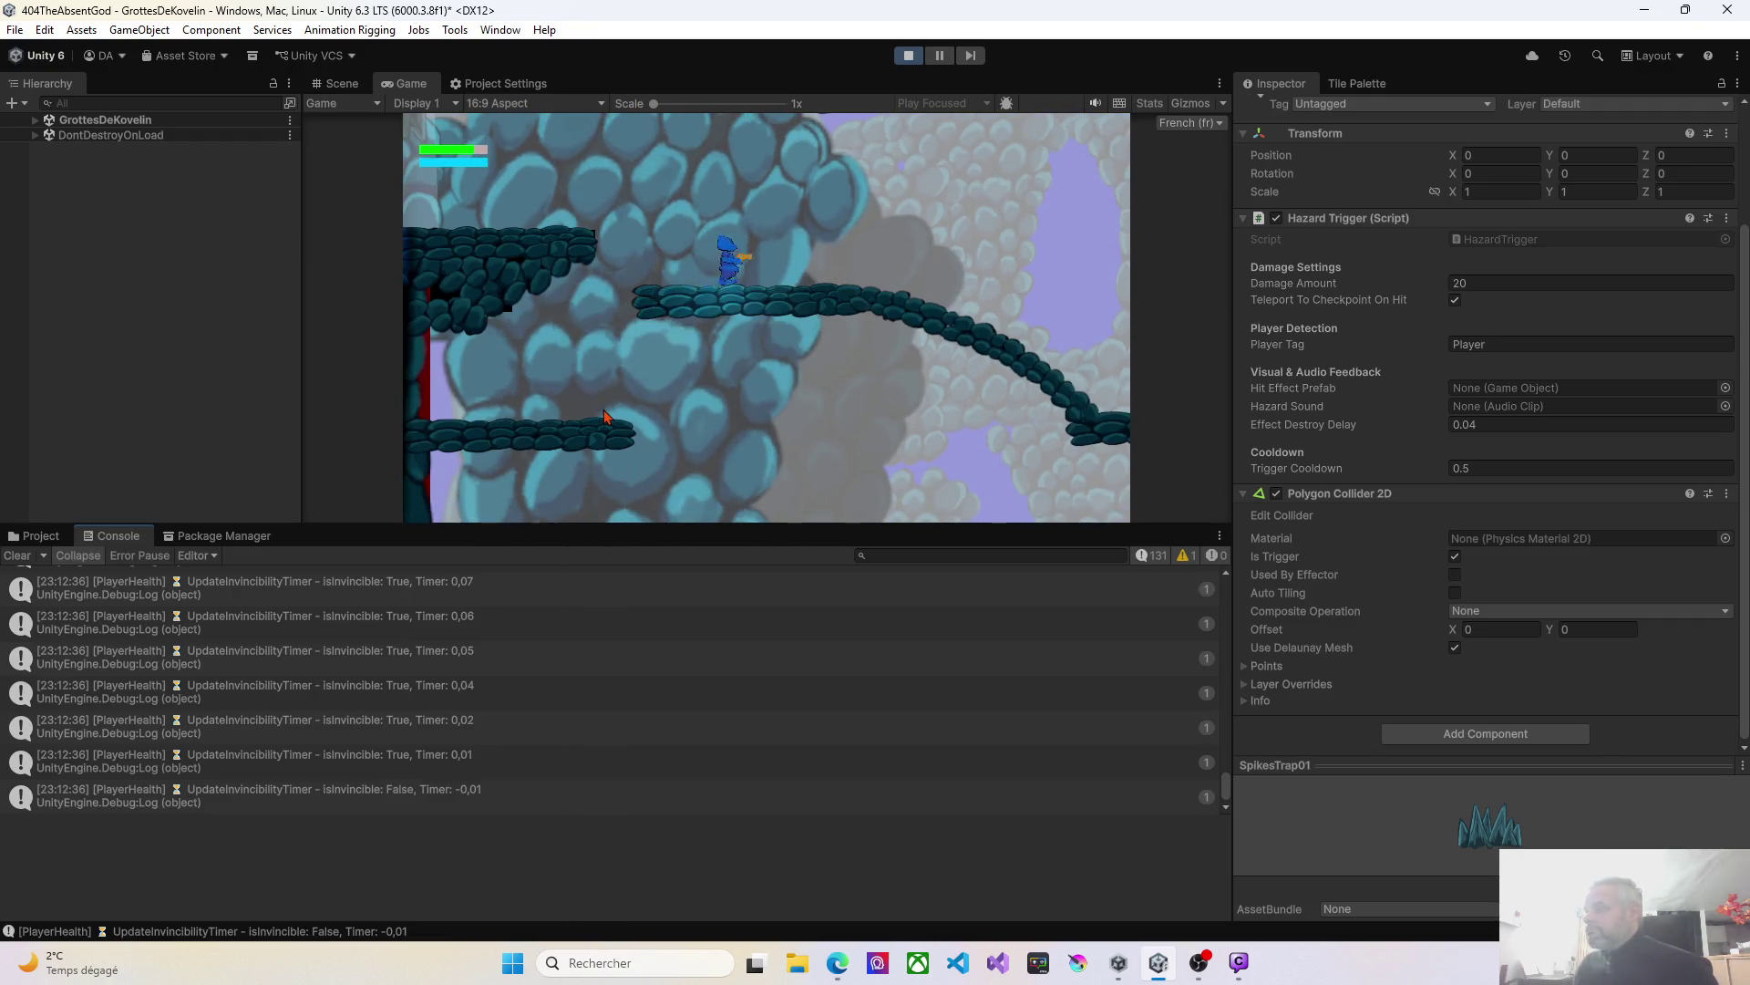
pyautogui.press('Left')
pyautogui.press('Right')
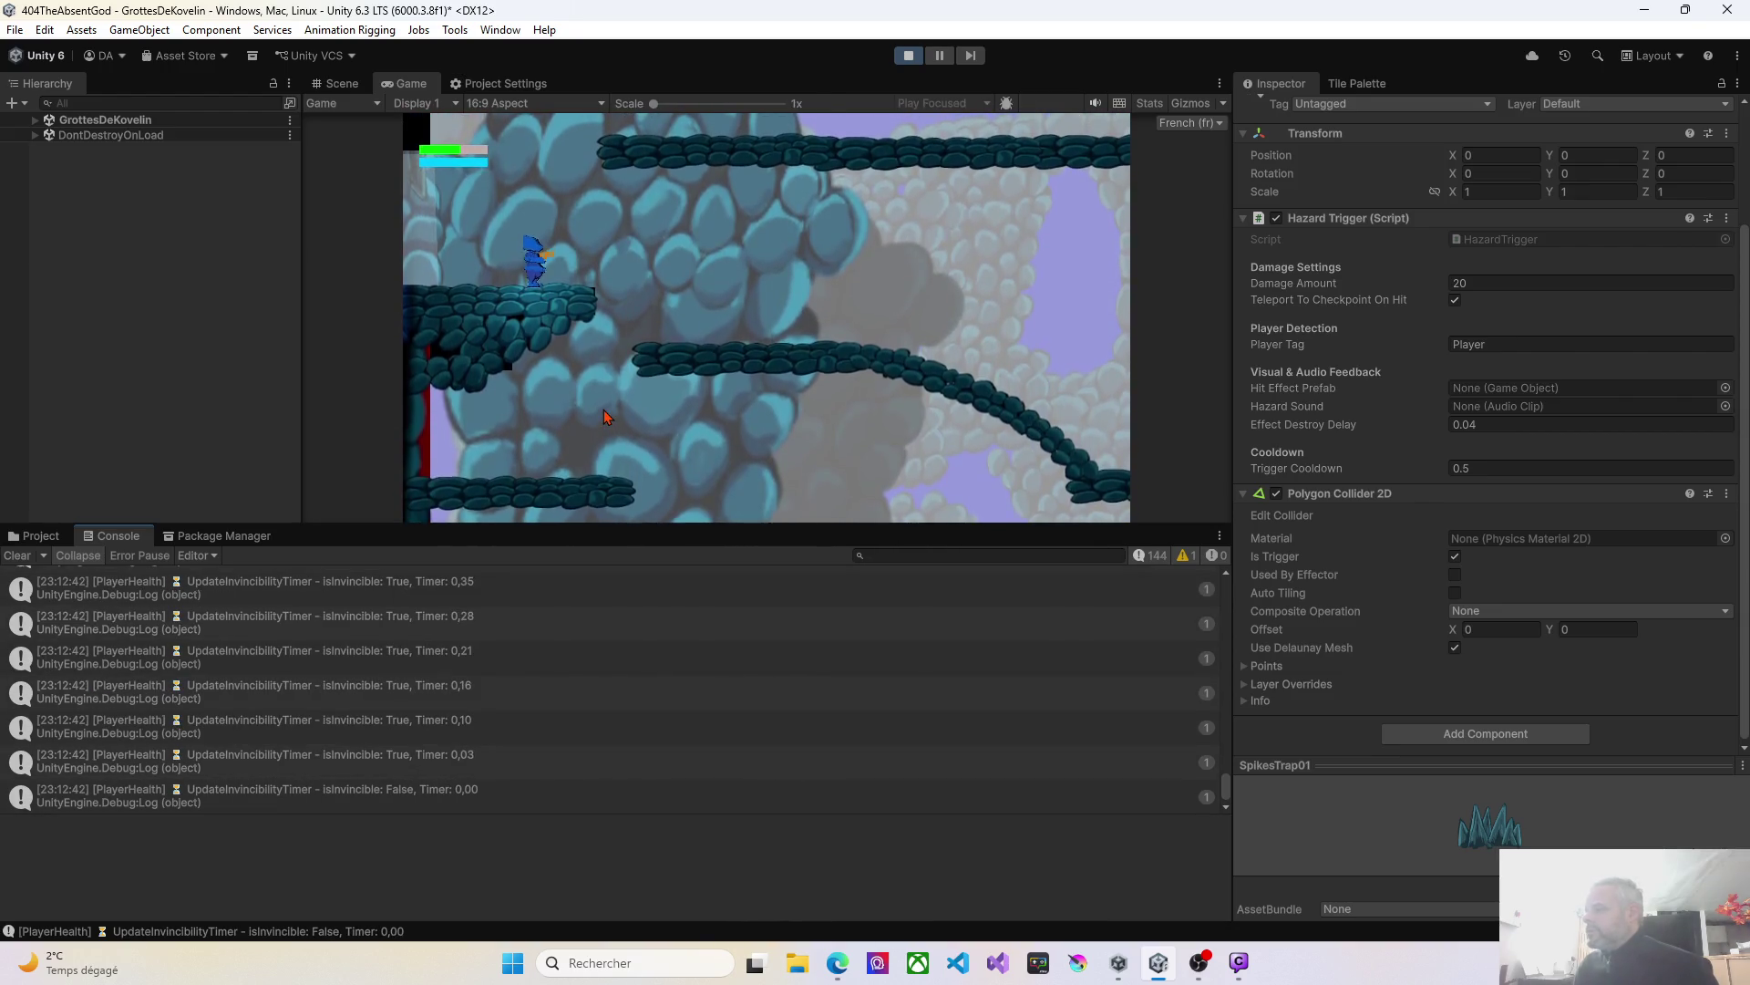
pyautogui.press('Right')
pyautogui.press('Left')
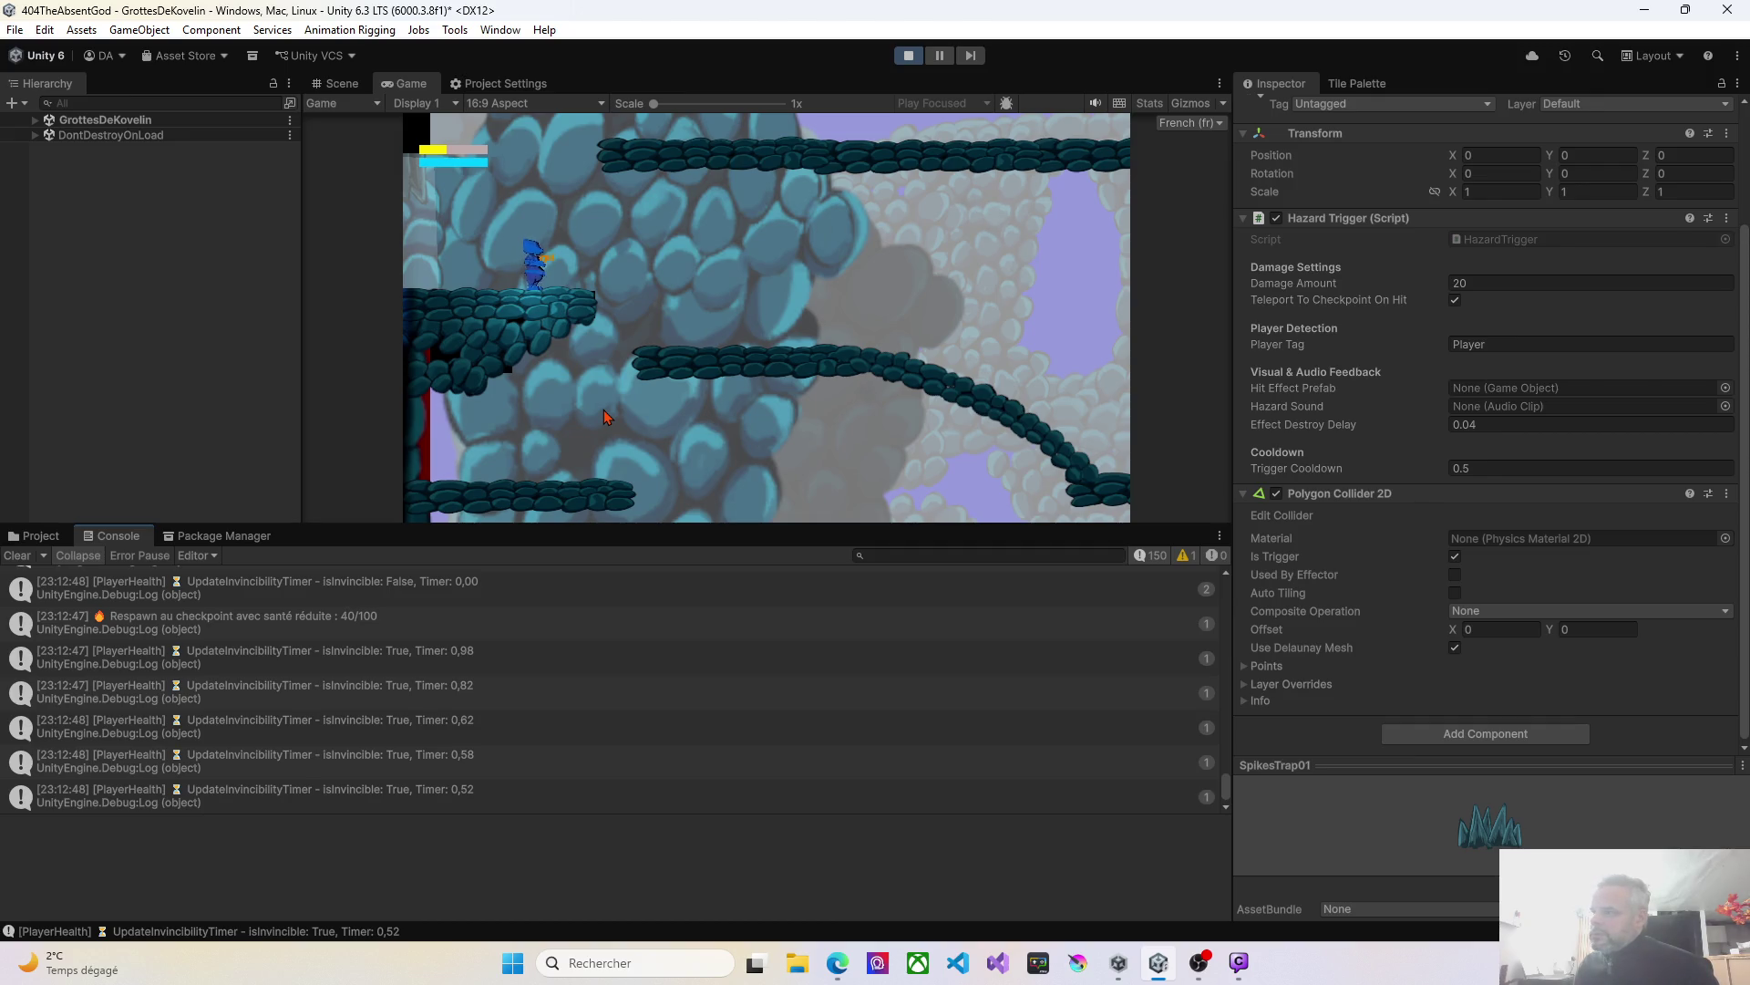
# Jump off the checkpoint and platform right across the lower and sloped platforms.
pyautogui.press('Right')
pyautogui.press('space')
pyautogui.press('Right')
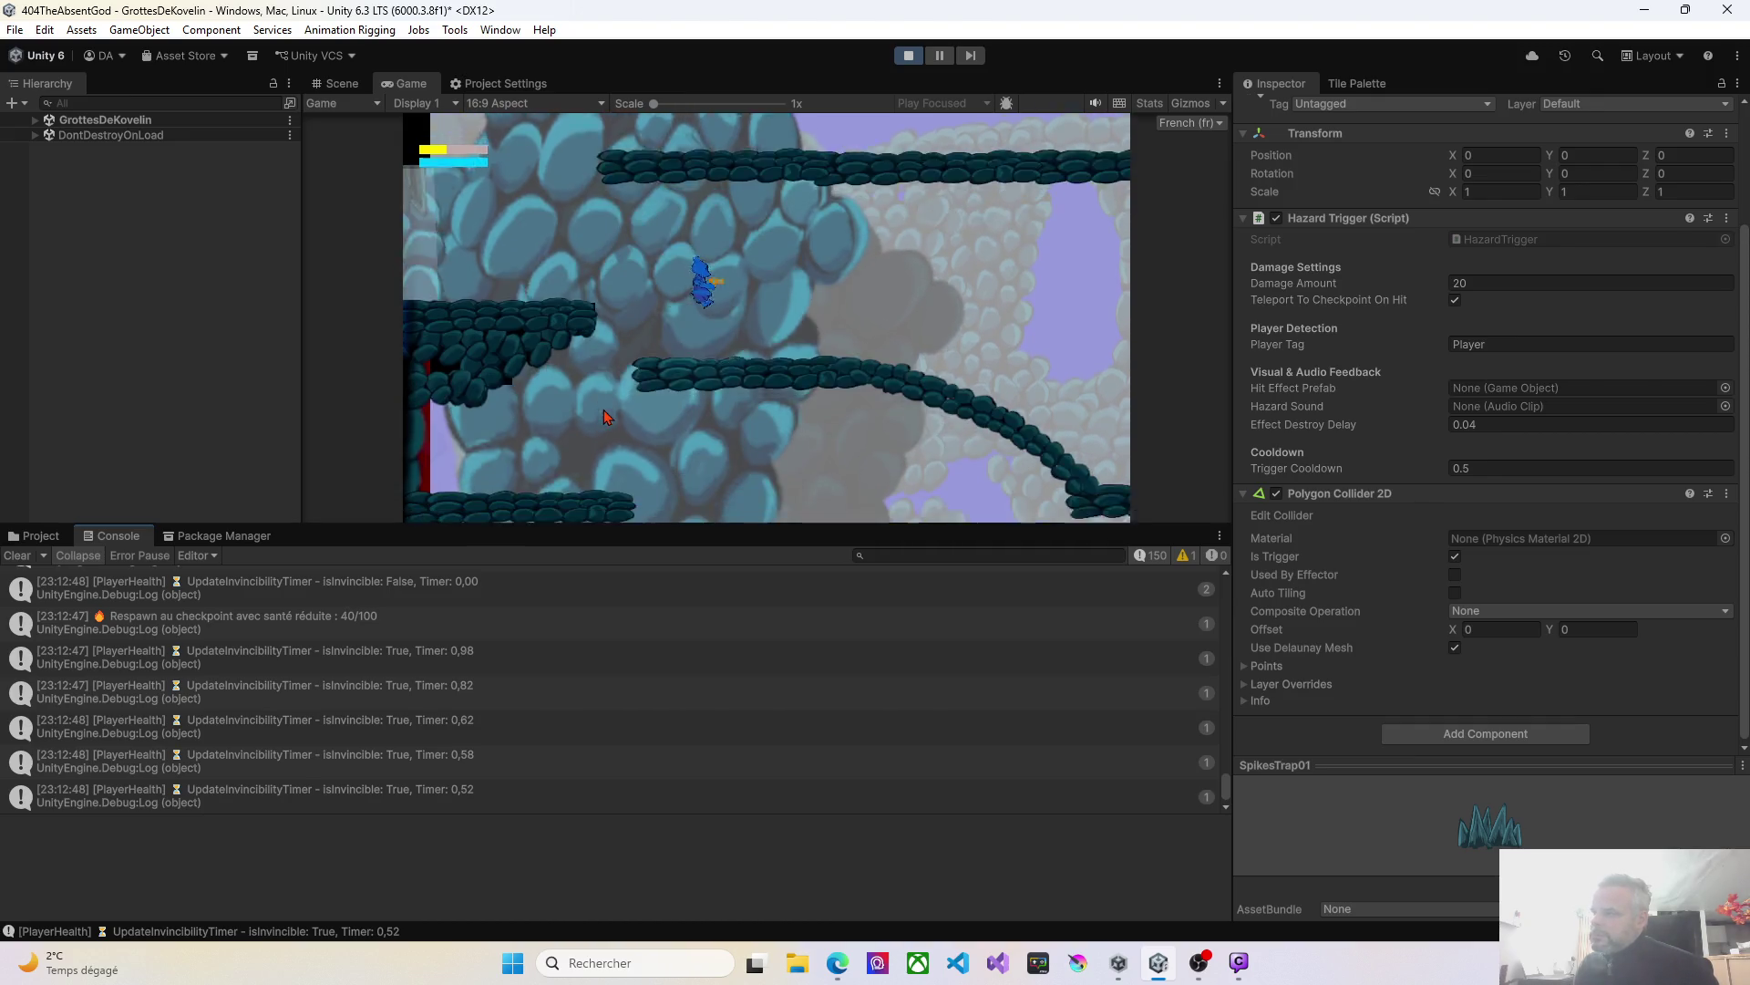
pyautogui.press('Right')
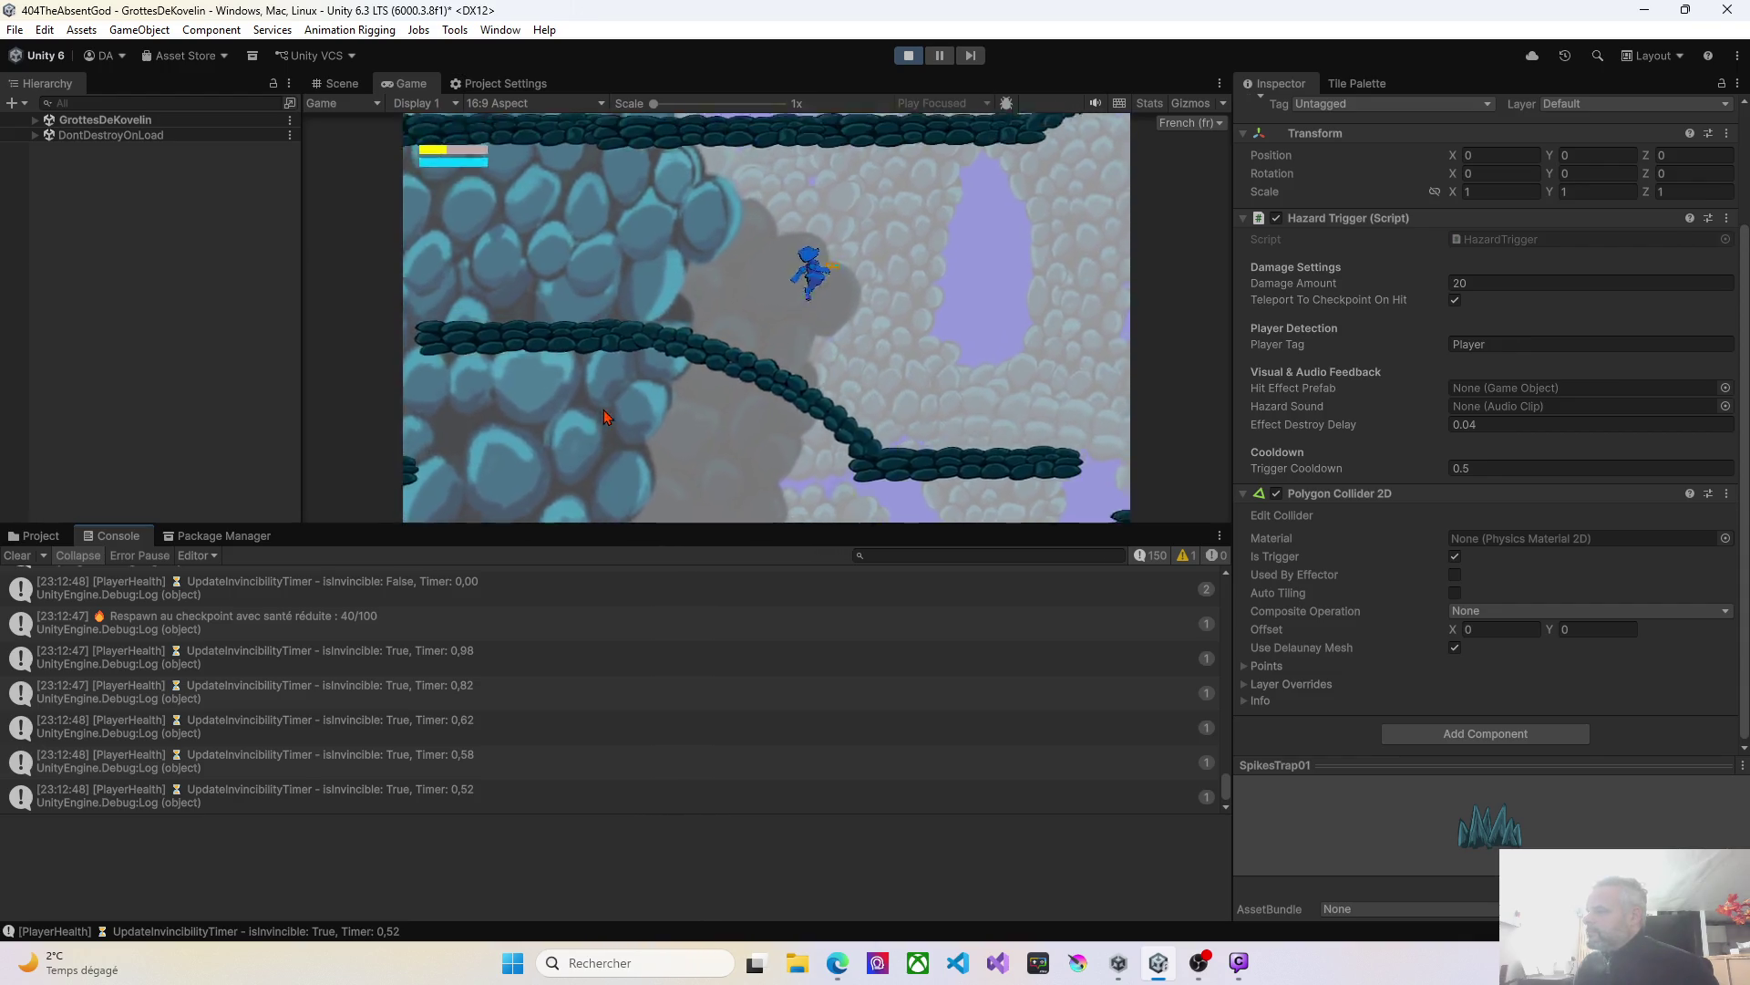
pyautogui.press('Right')
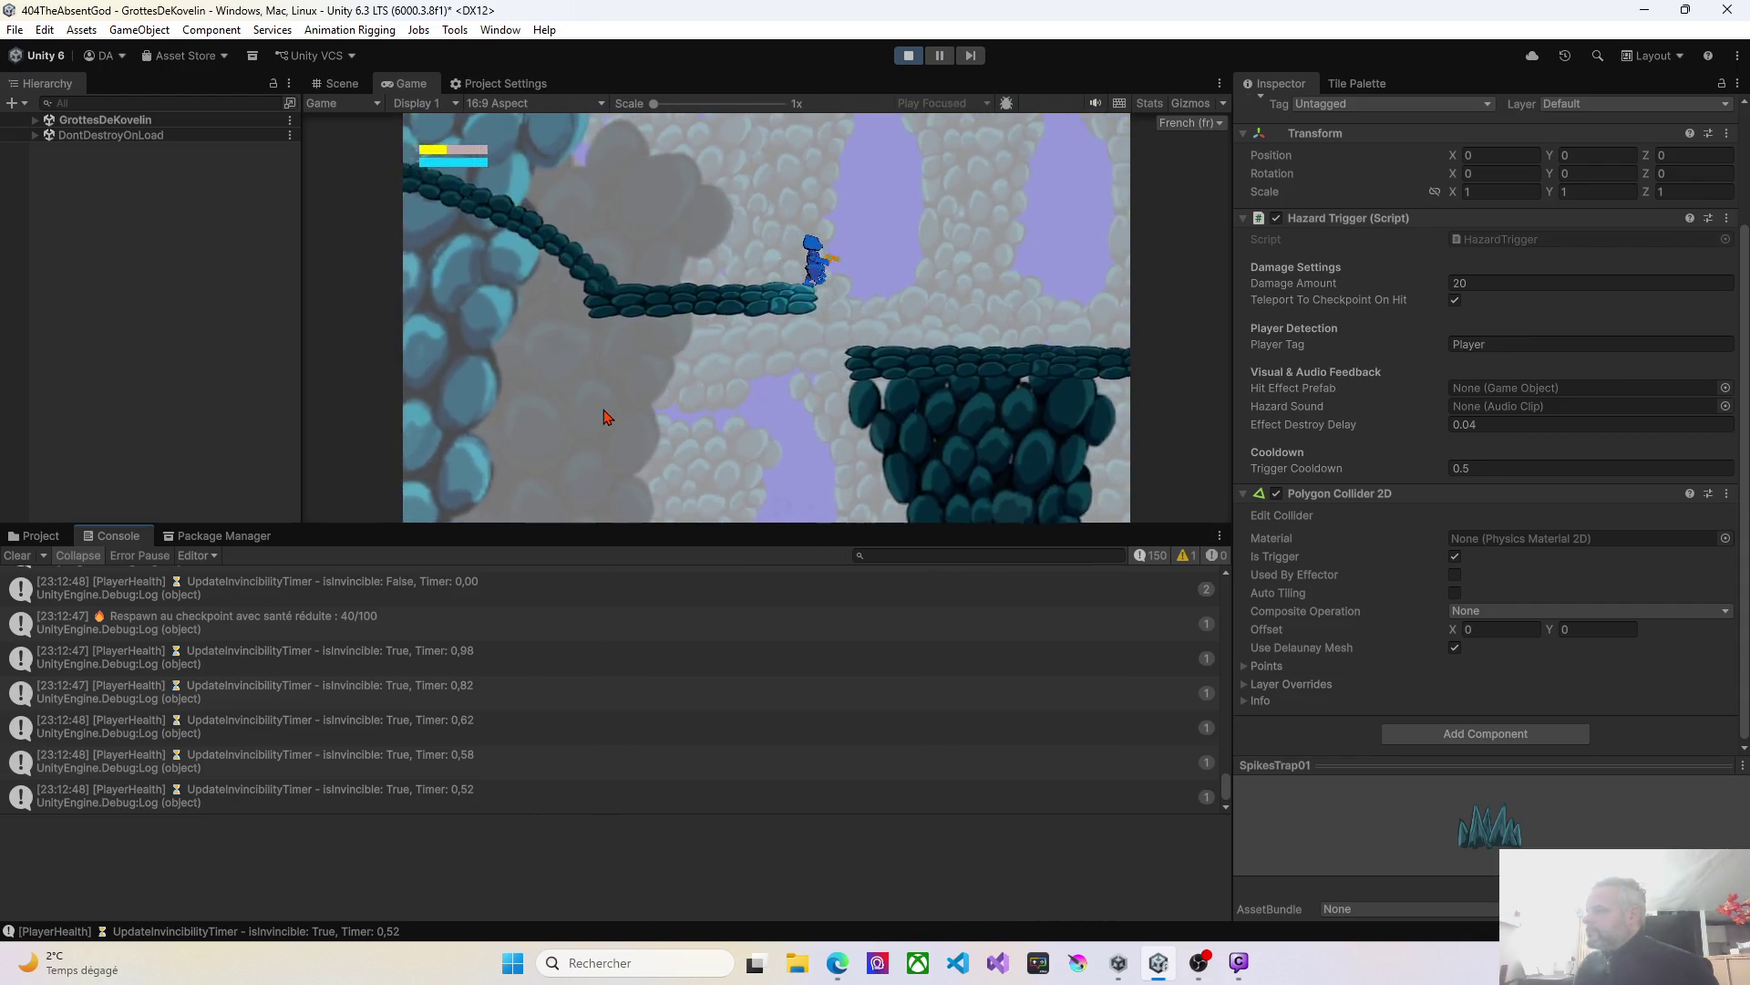
pyautogui.press('space')
pyautogui.press('Left')
pyautogui.press('Left')
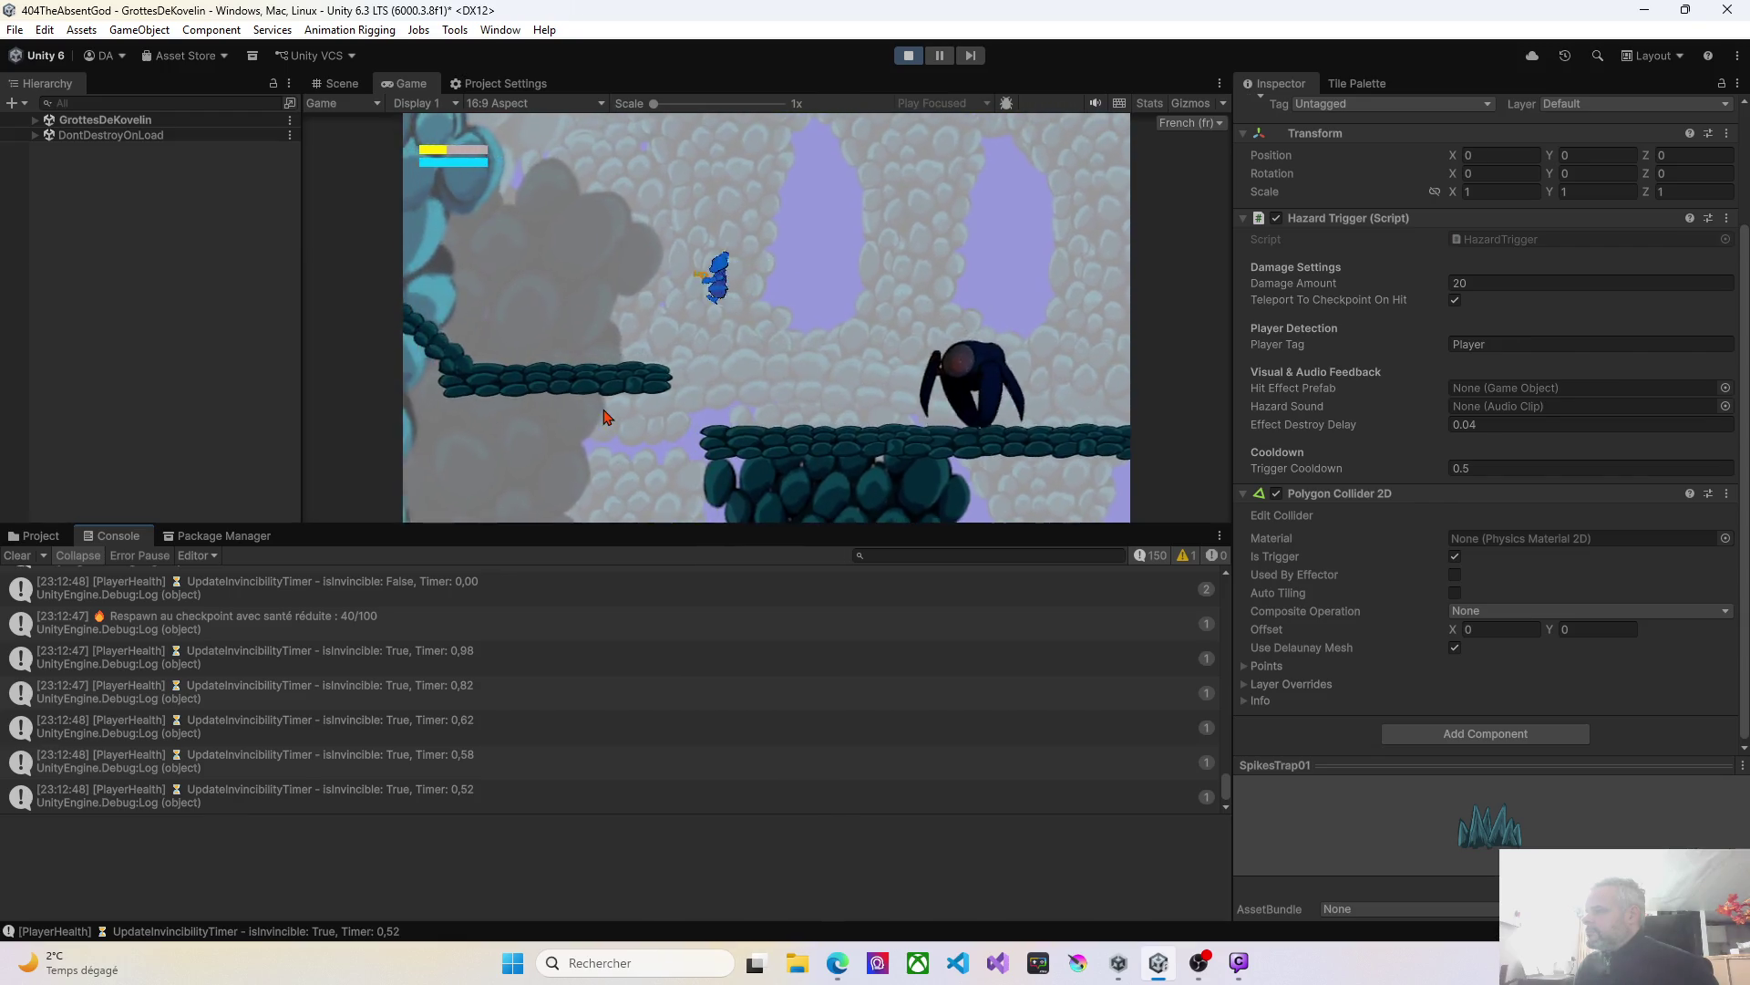
pyautogui.press('space')
pyautogui.press('Left')
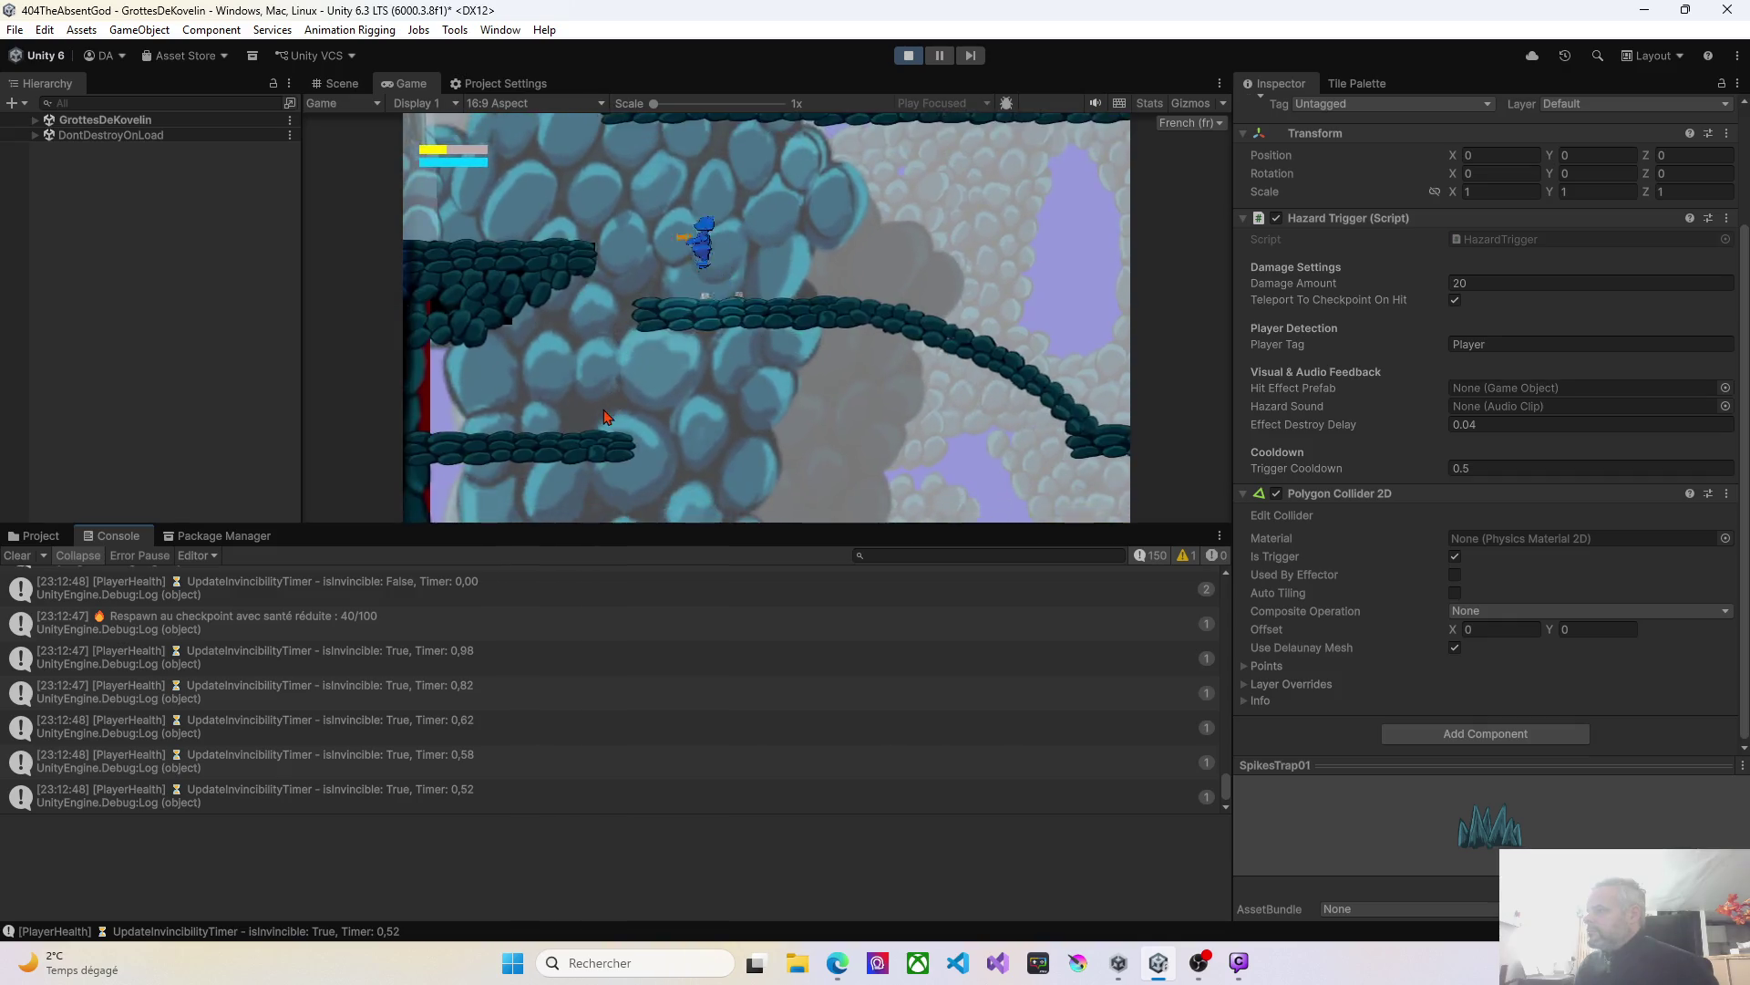
pyautogui.press('Right')
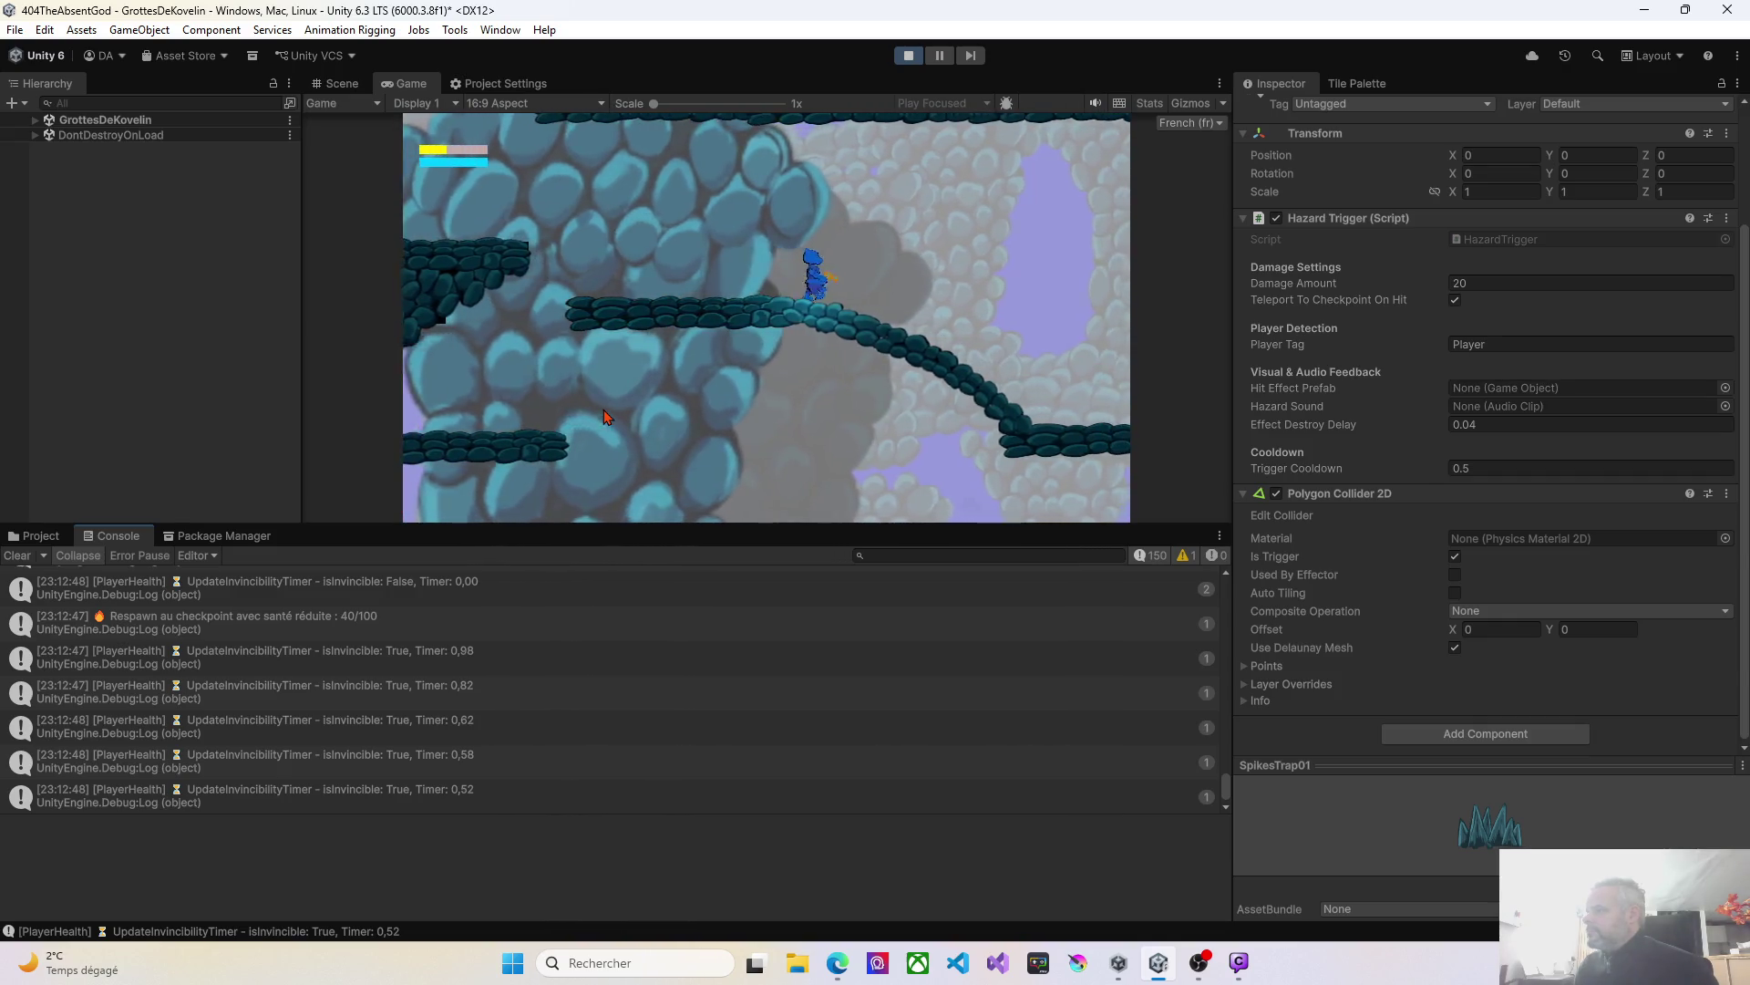